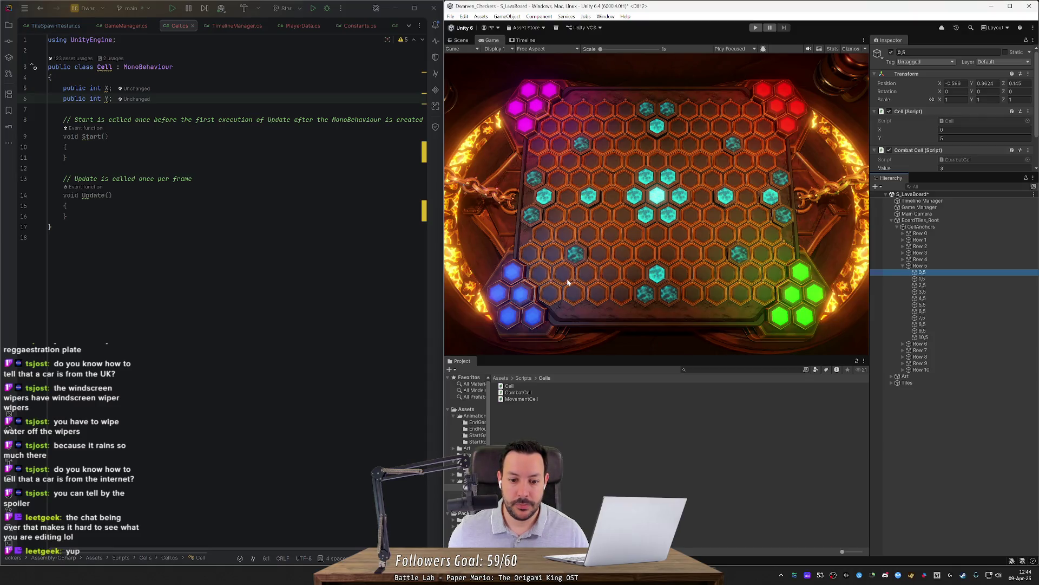
Frame cell 1,5 in the Scene view and step through the Row 5 cells from 0,5 to 8,5
click(955, 279)
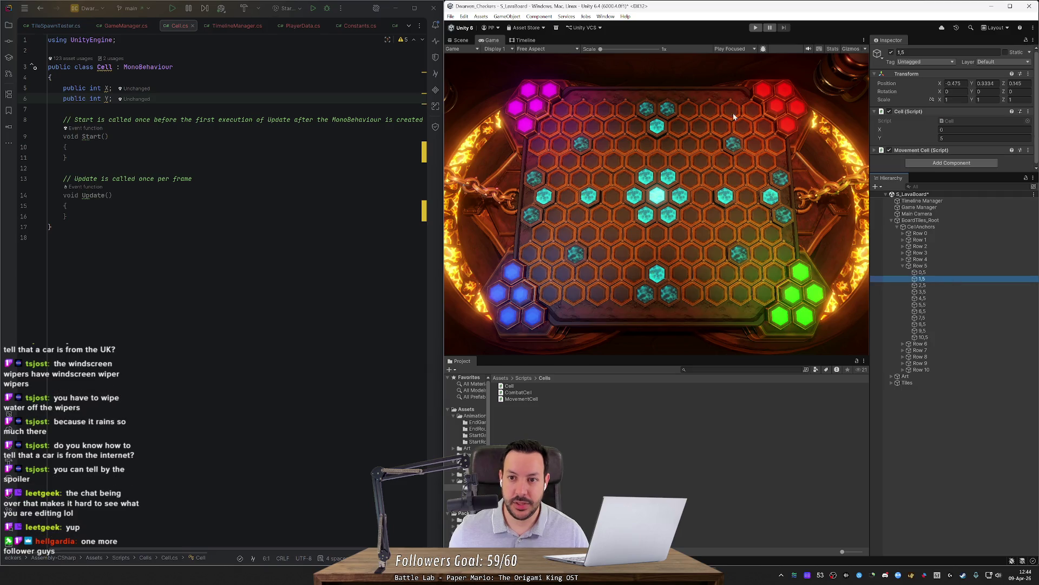
click(459, 39)
key(f)
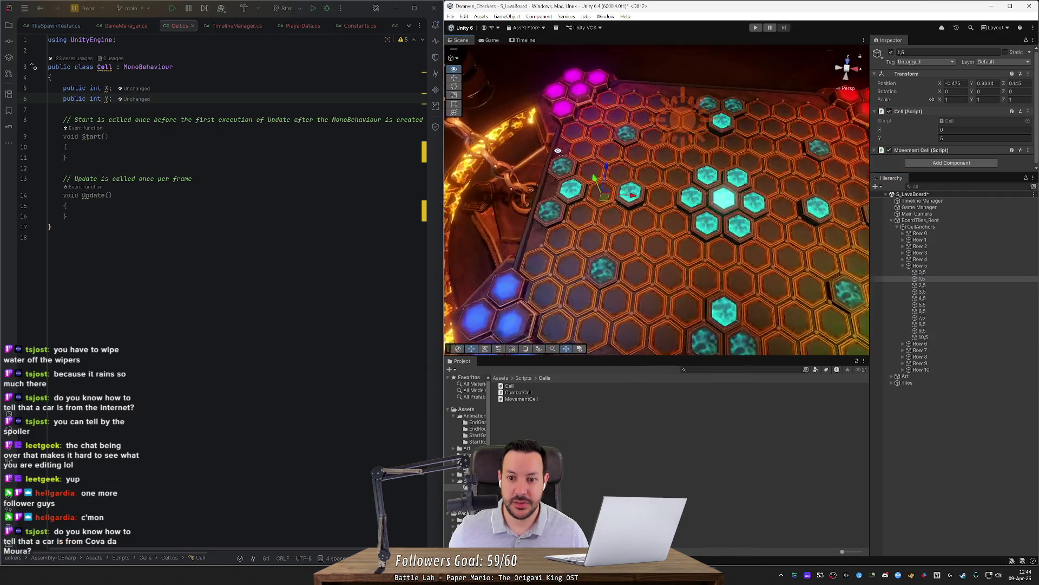
scroll(555, 125, down, 5)
click(937, 273)
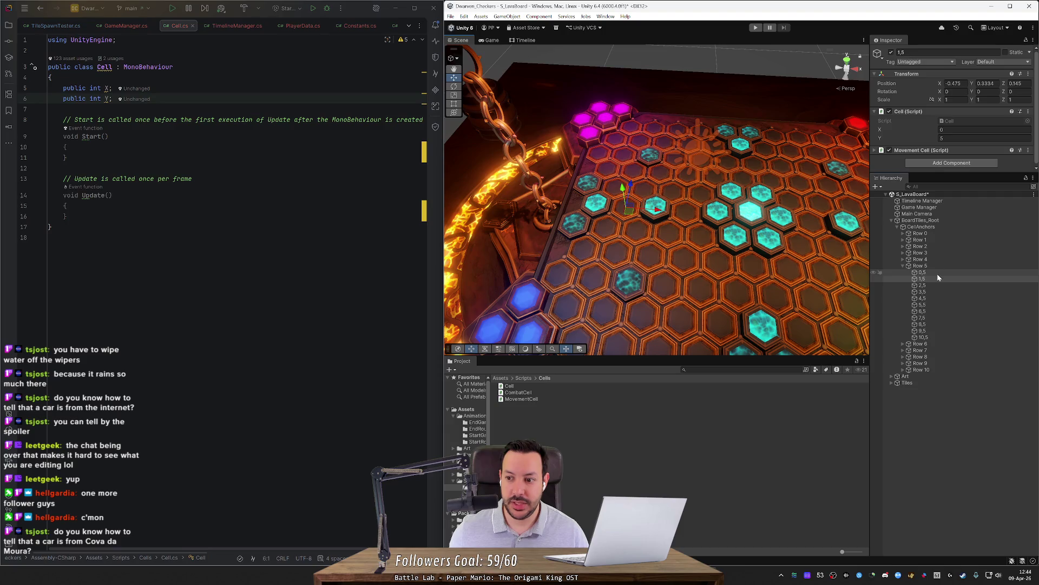
key(Down)
key(Down)
key(Down)
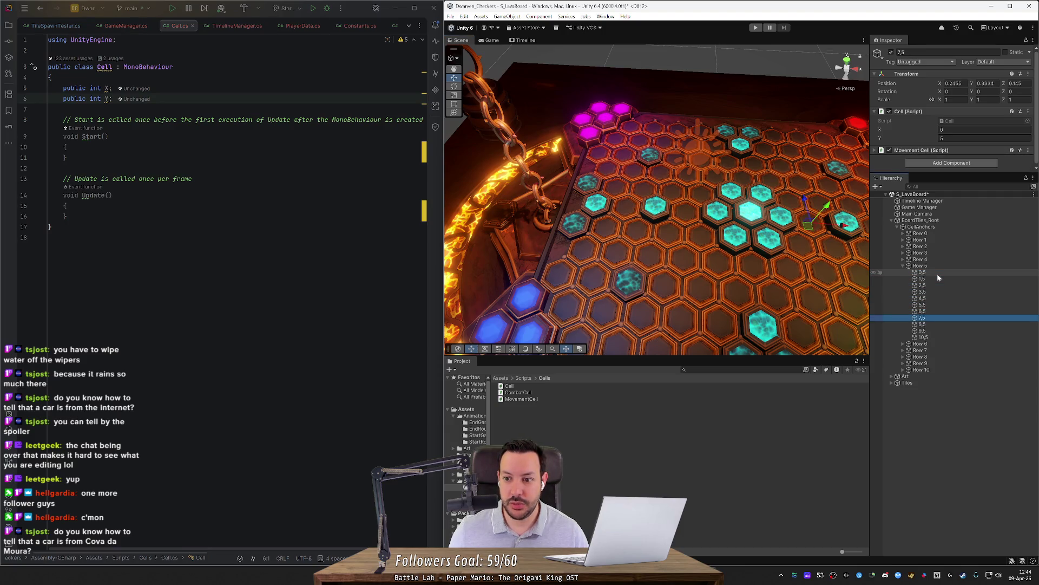
key(Up)
key(Up)
key(Up)
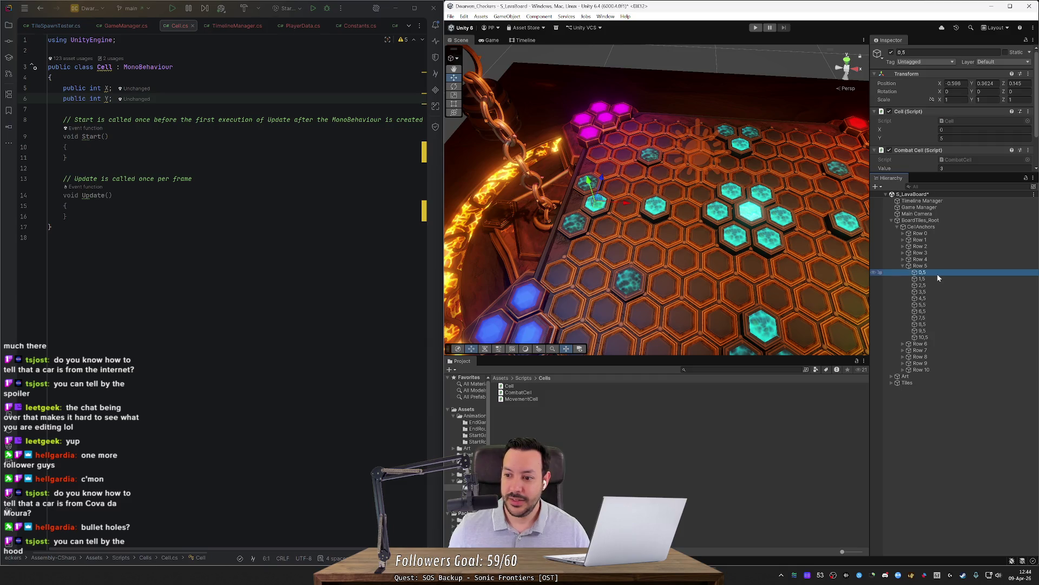
Step through the Row 5 cells and return to cell 1,5, keeping its name unchanged
key(Down)
key(Down)
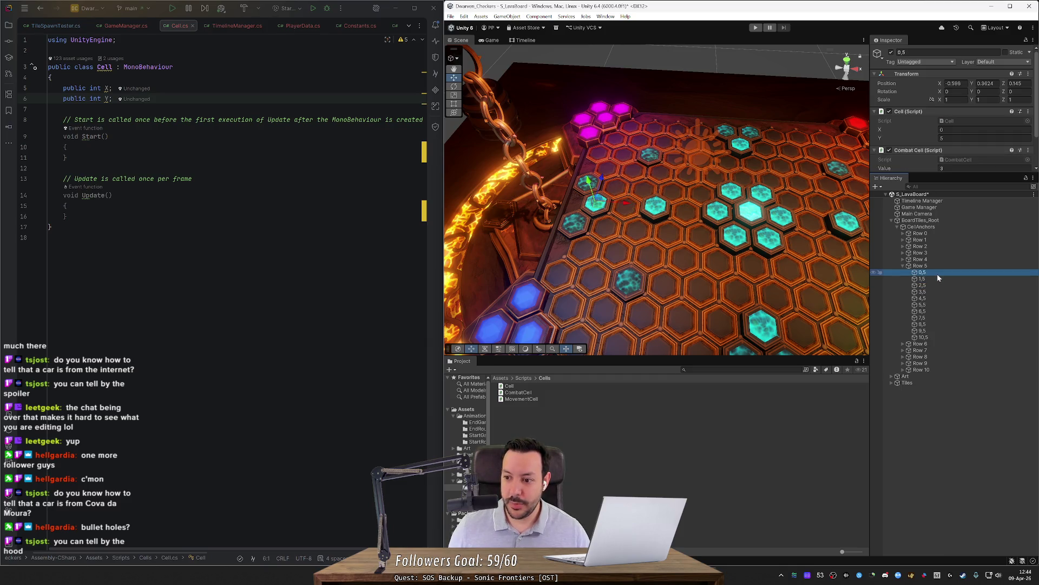
key(Down)
key(Down)
key(Down)
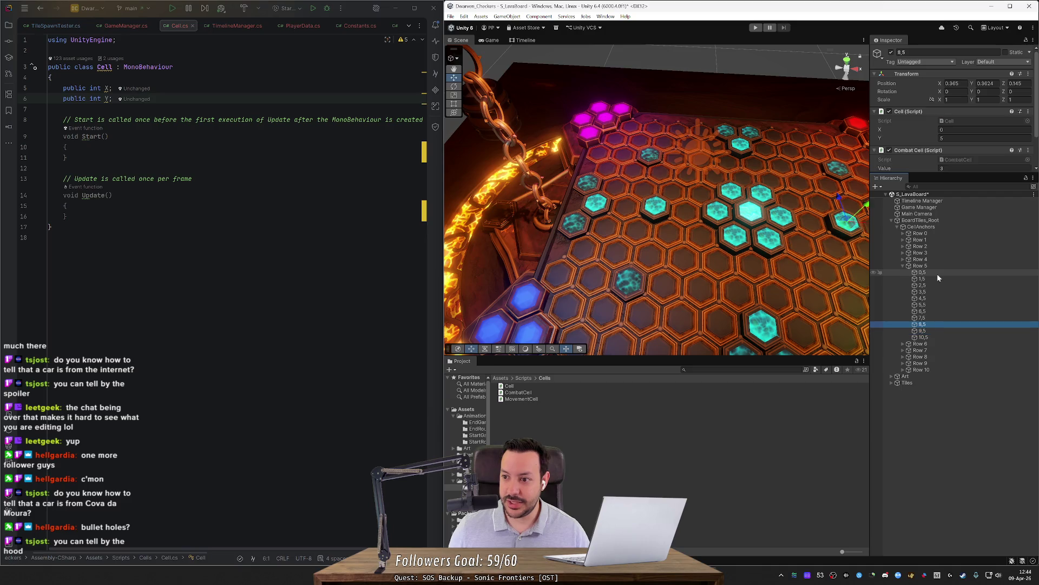
key(Up)
key(Up)
key(Up)
key(F2)
key(Escape)
Set the Cell X values of cells 1,5 through 4,5 to 1, 2, 3 and 4
click(984, 129)
click(943, 284)
click(984, 129)
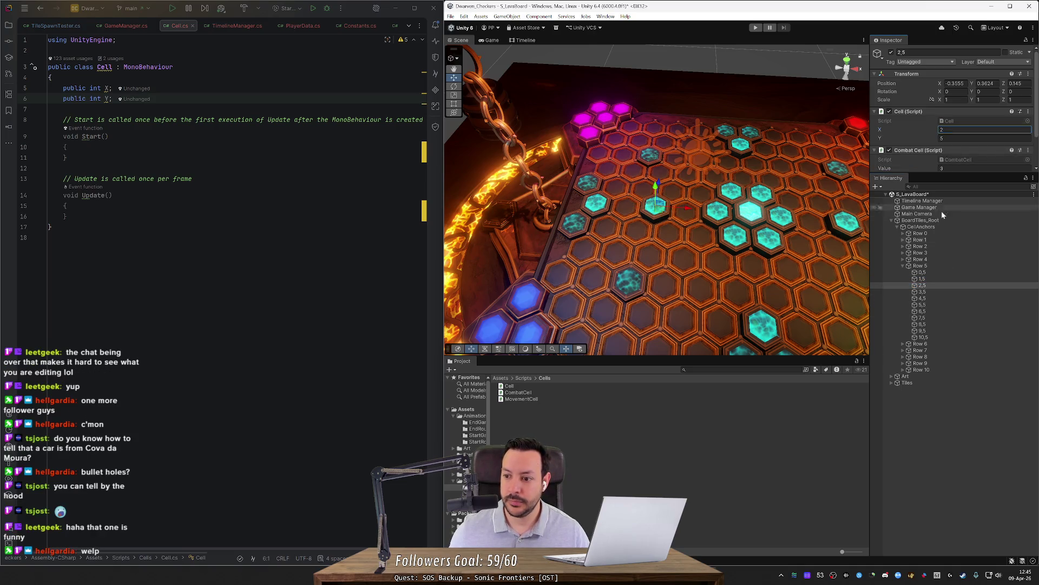
click(943, 291)
click(984, 130)
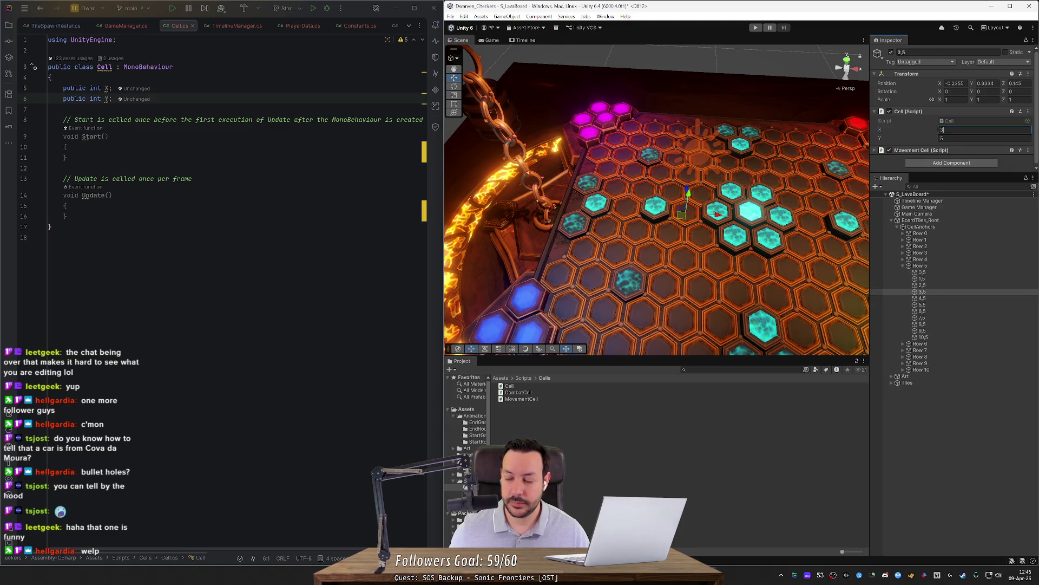
click(933, 298)
click(984, 129)
text(4)
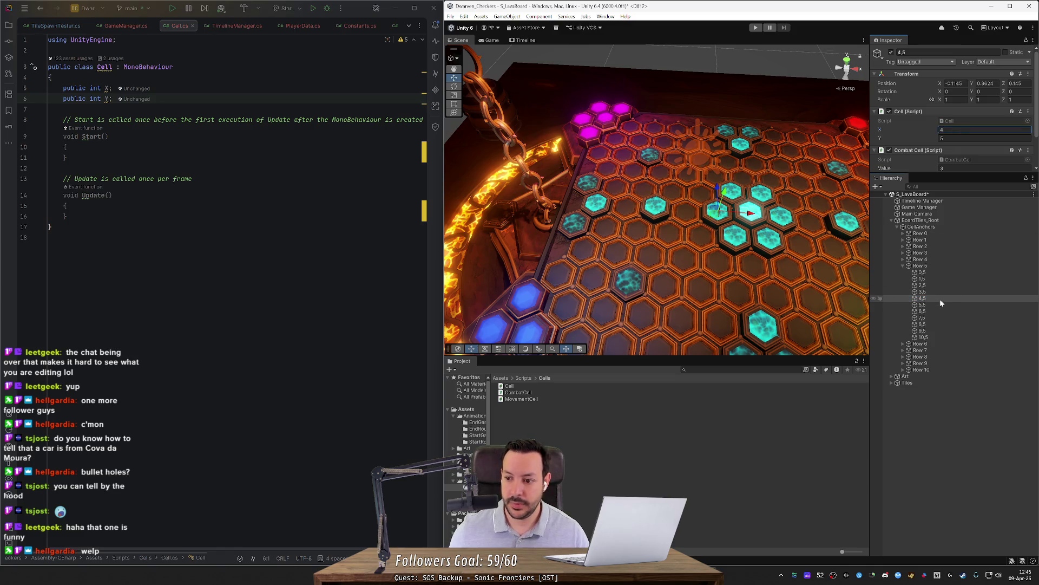
Set the Cell X values of cells 5,5 through 8,5 to 5, 6, 7 and 8
click(940, 304)
click(984, 129)
text(5)
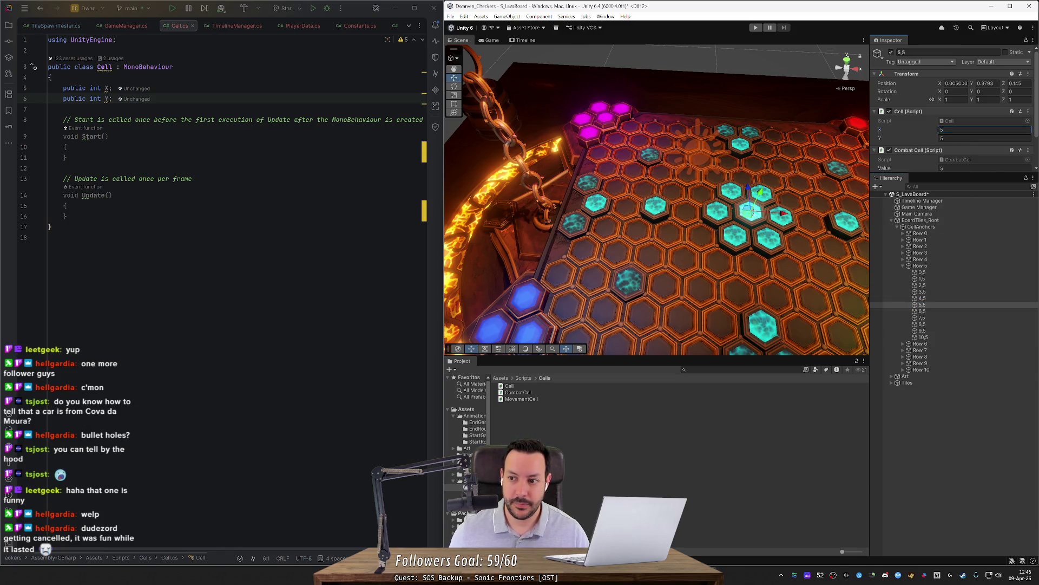
click(942, 311)
click(984, 129)
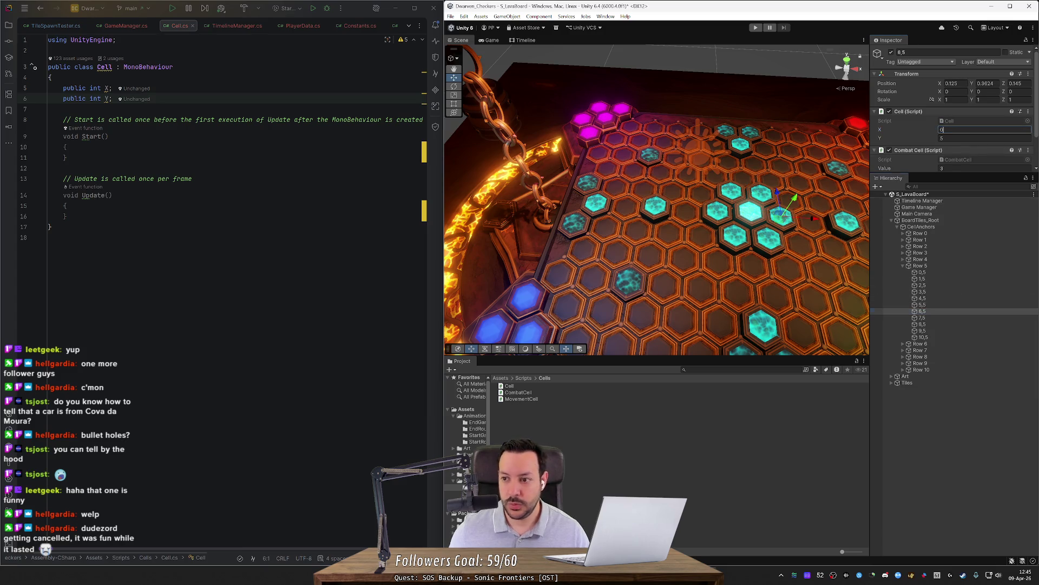
text(6)
click(921, 318)
click(984, 130)
text(7)
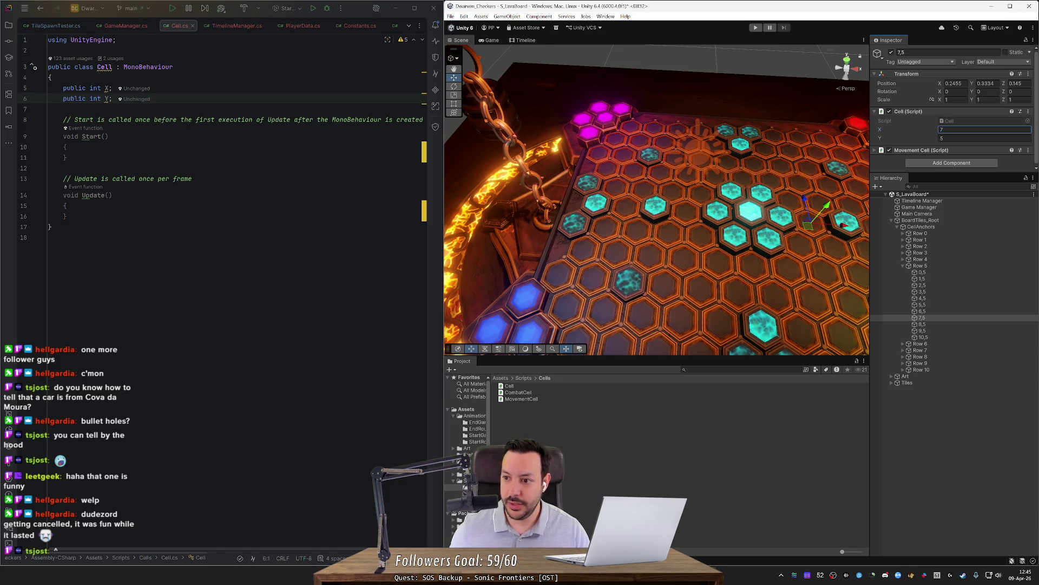
click(933, 324)
click(984, 130)
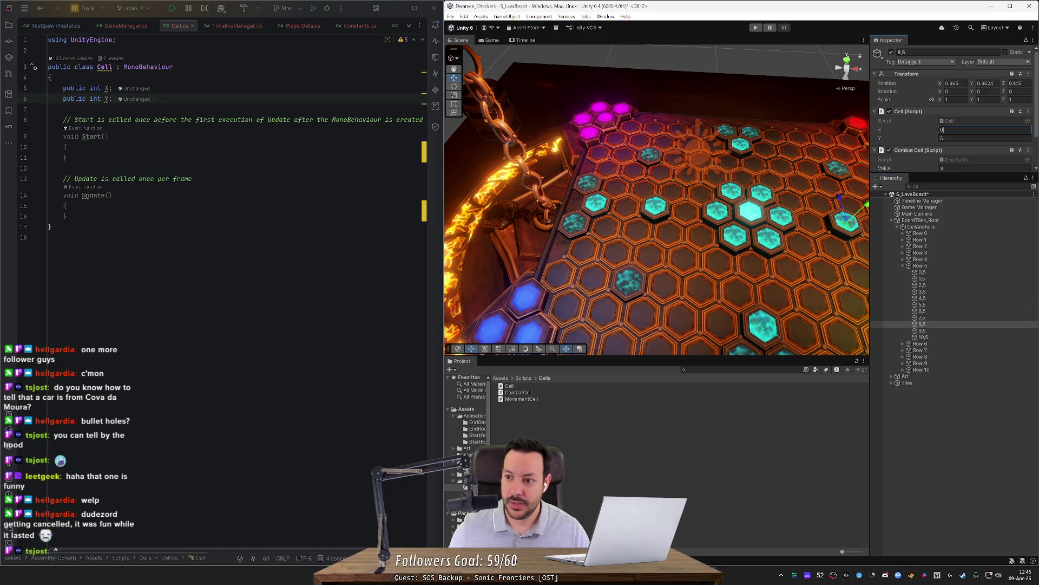
Set Cell X to 9 for cell 9,5 and 10 for cell 10,5
click(921, 330)
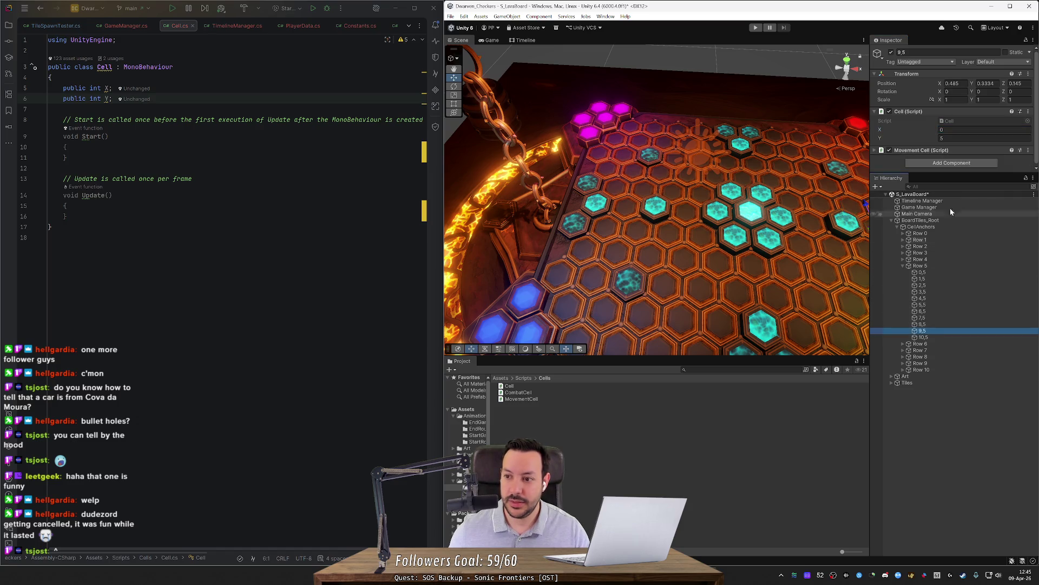
click(984, 129)
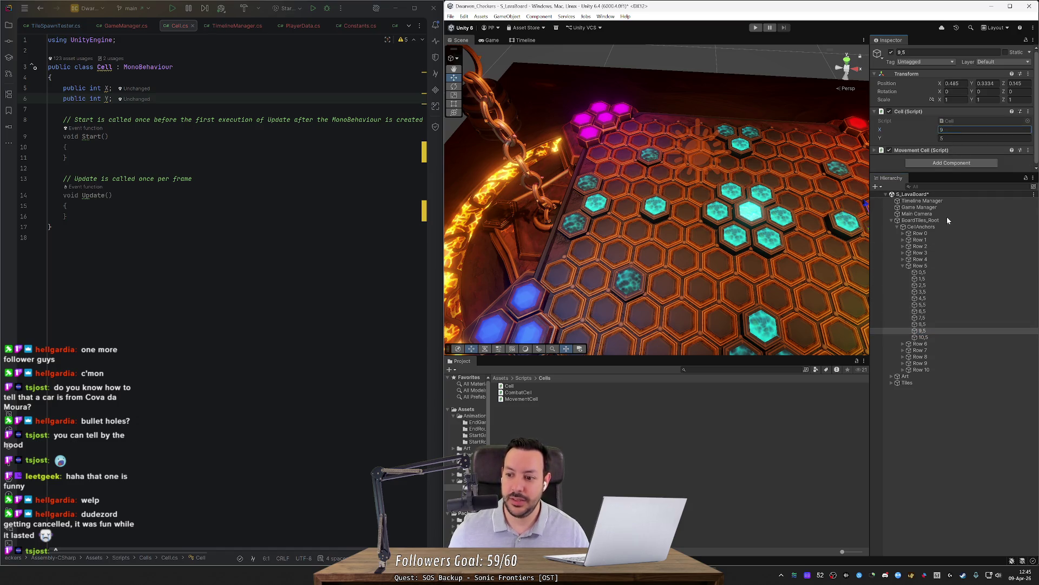
click(950, 336)
click(958, 138)
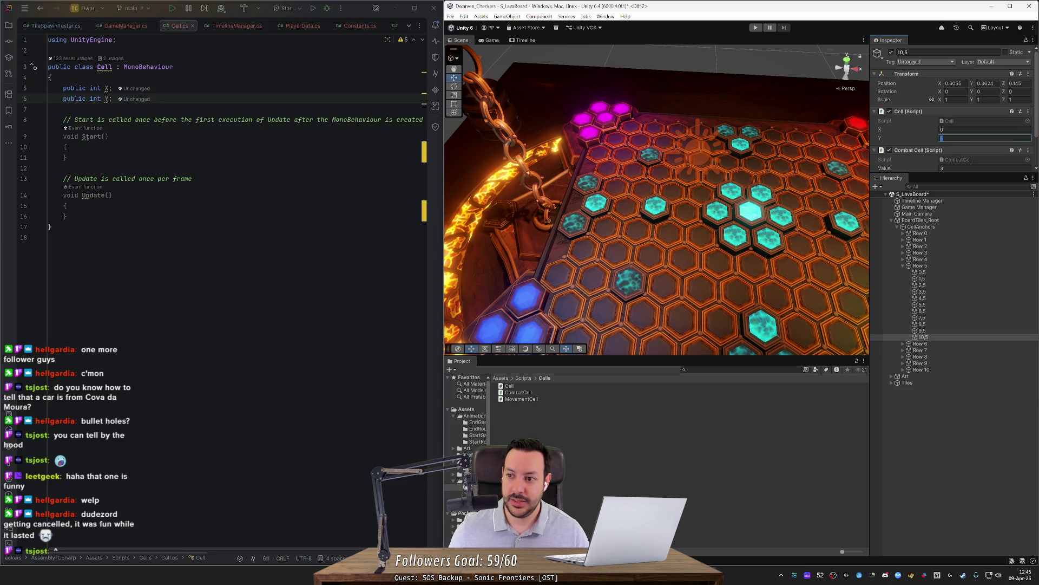
right_click(942, 159)
click(956, 130)
text(1)
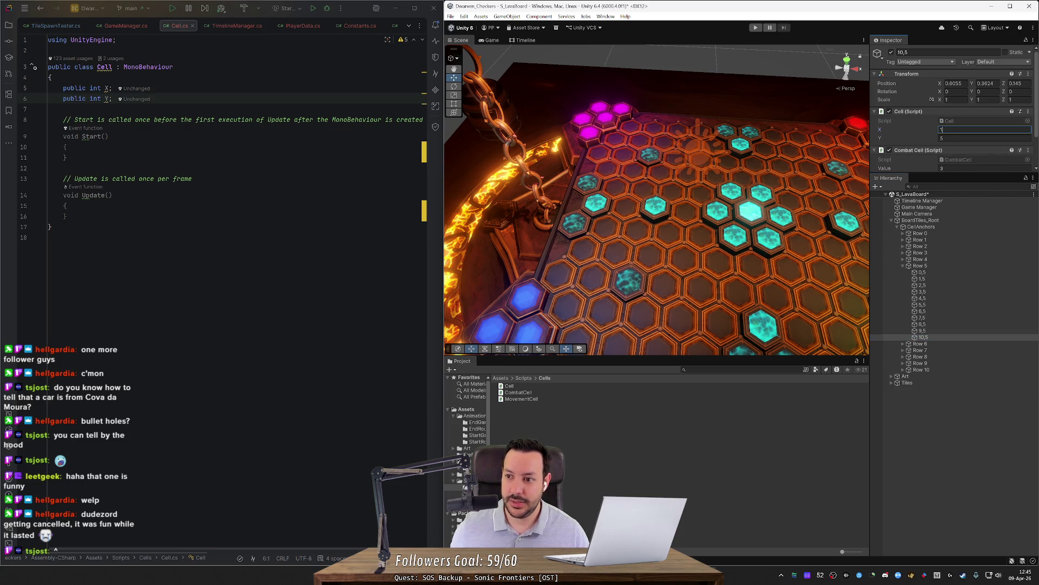
Expand Row 4 and step through its cells from 0,4 to 11,4
click(903, 259)
click(920, 266)
key(Down)
key(Down)
key(Down)
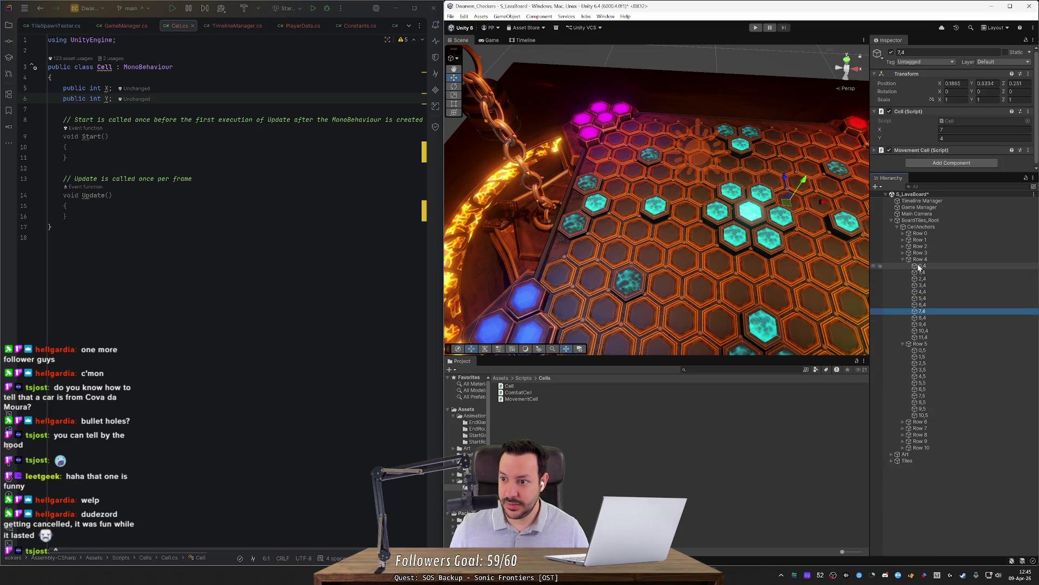
Collapse Row 4 and step through the Row 5 cells to verify their values
key(Left)
key(Left)
key(Down)
key(Right)
key(Down)
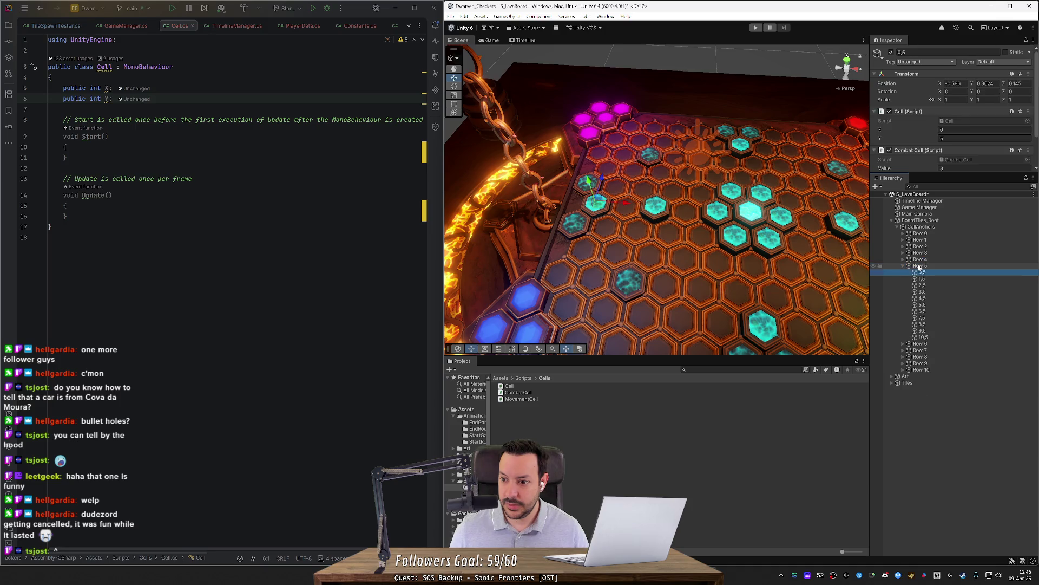
key(Down)
key(Down)
key(Down)
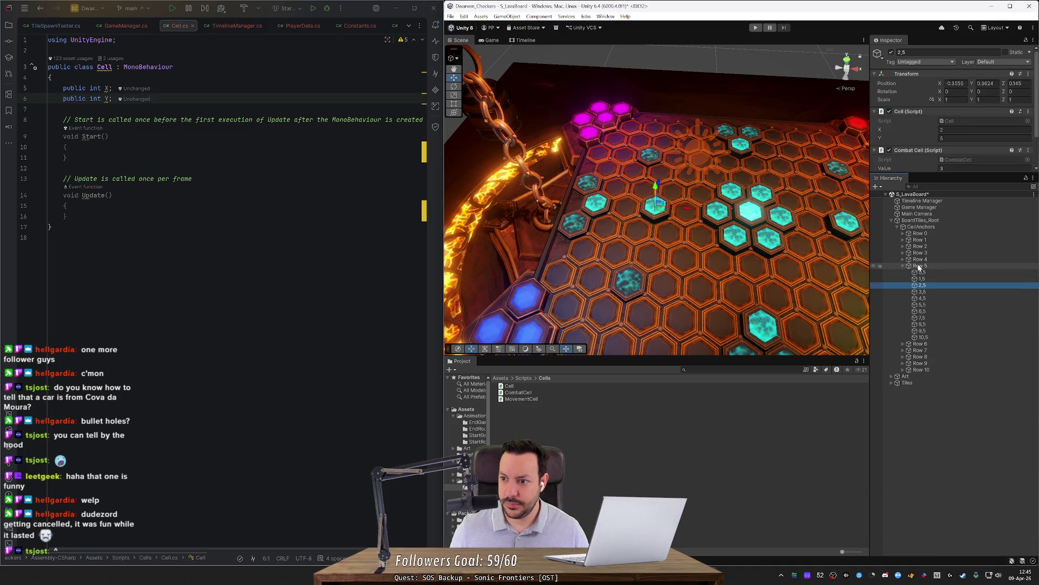
Collapse Row 5, expand Row 6, and inspect cells 0,0 and 1,0
key(Down)
key(Left)
key(Left)
key(Down)
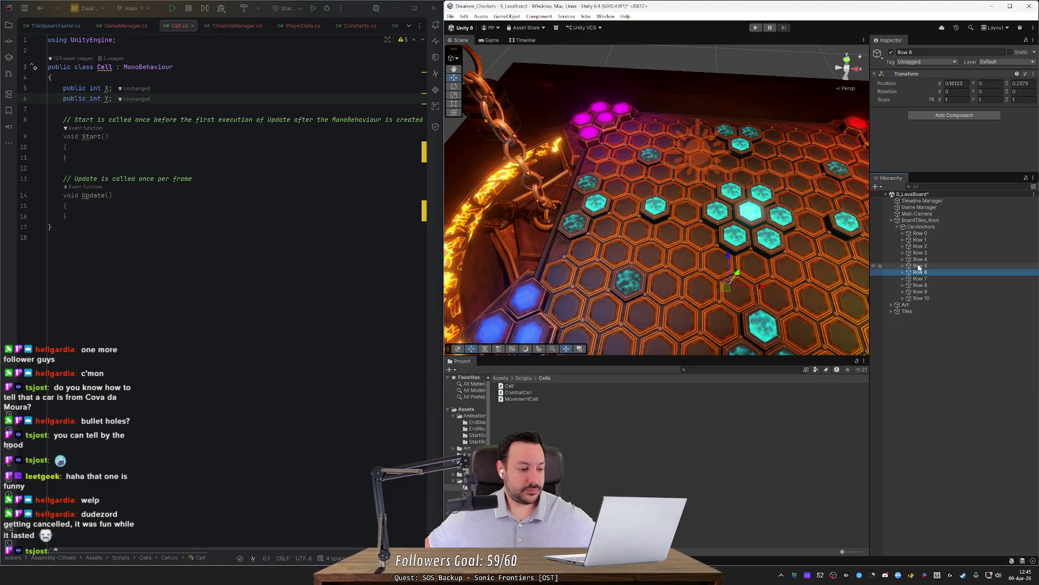
key(Right)
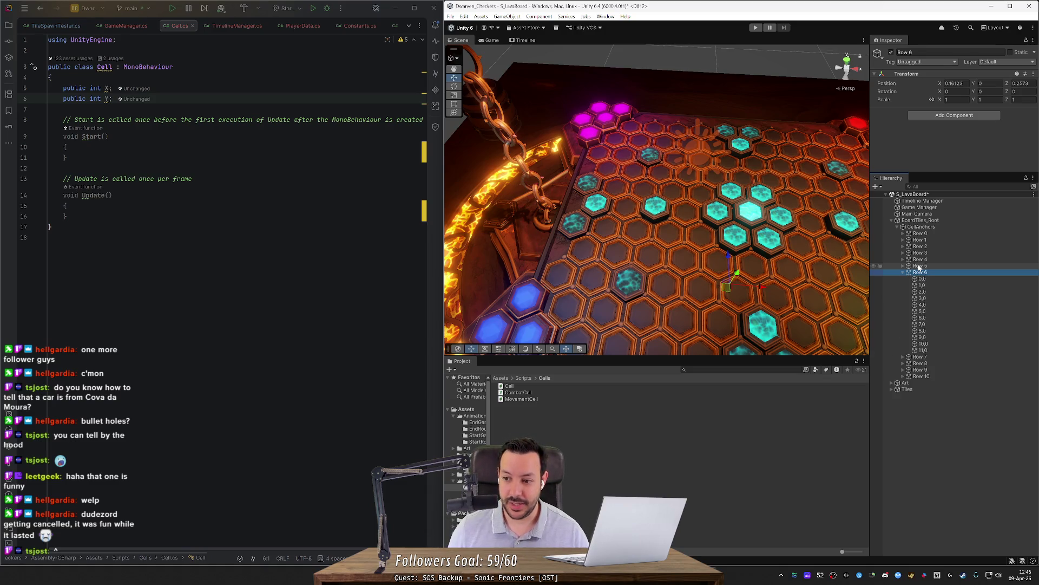
key(Down)
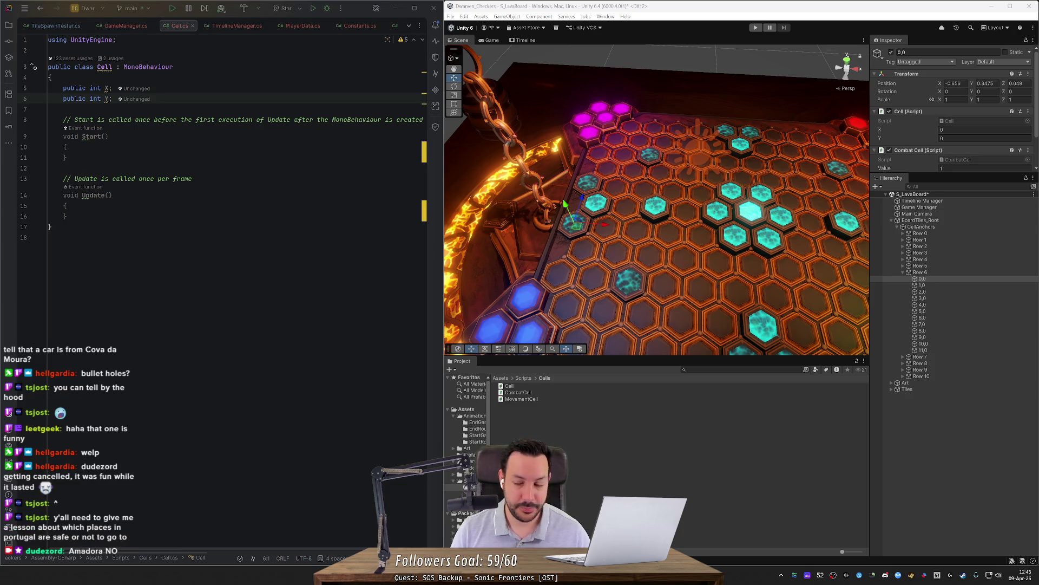
click(921, 279)
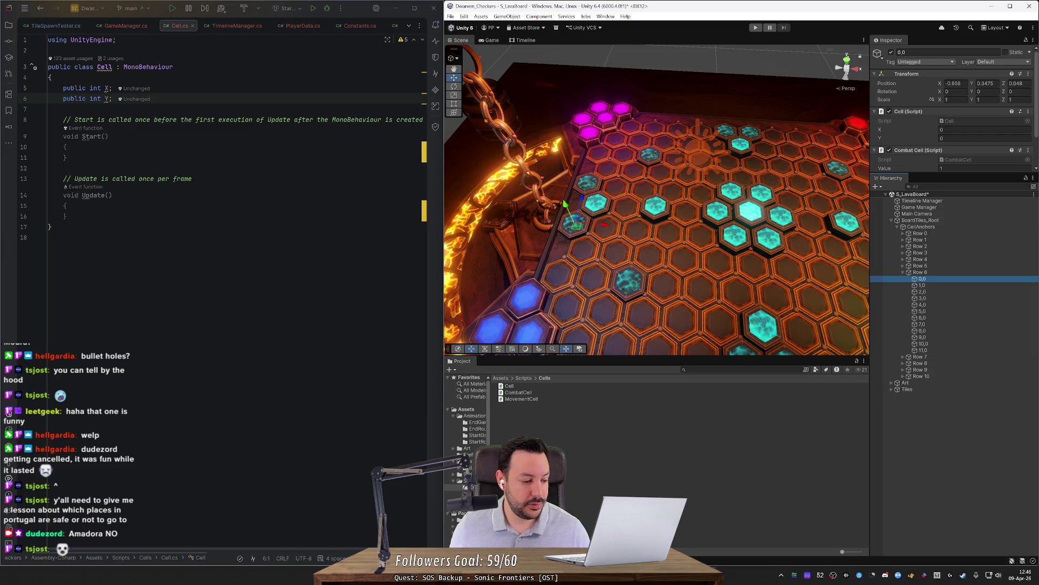
click(925, 285)
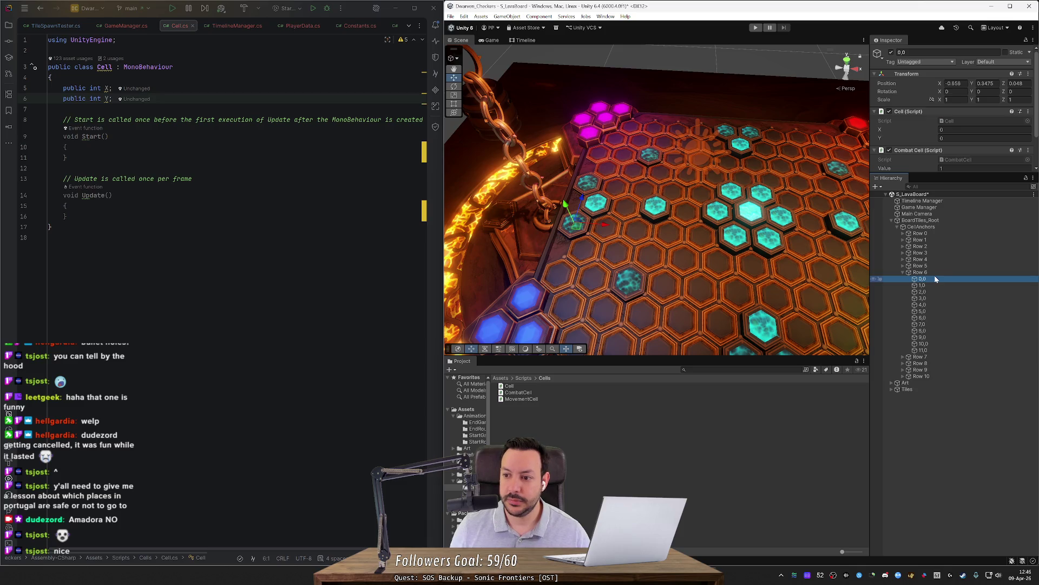
click(935, 278)
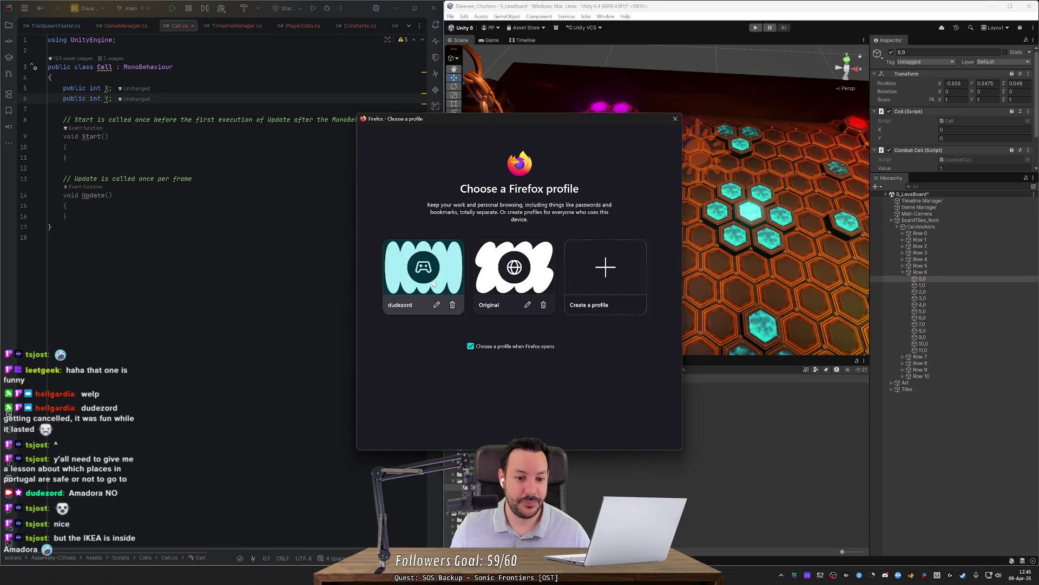
Open Google Maps in Firefox from the 'maps' suggestion and maximise the window
click(435, 248)
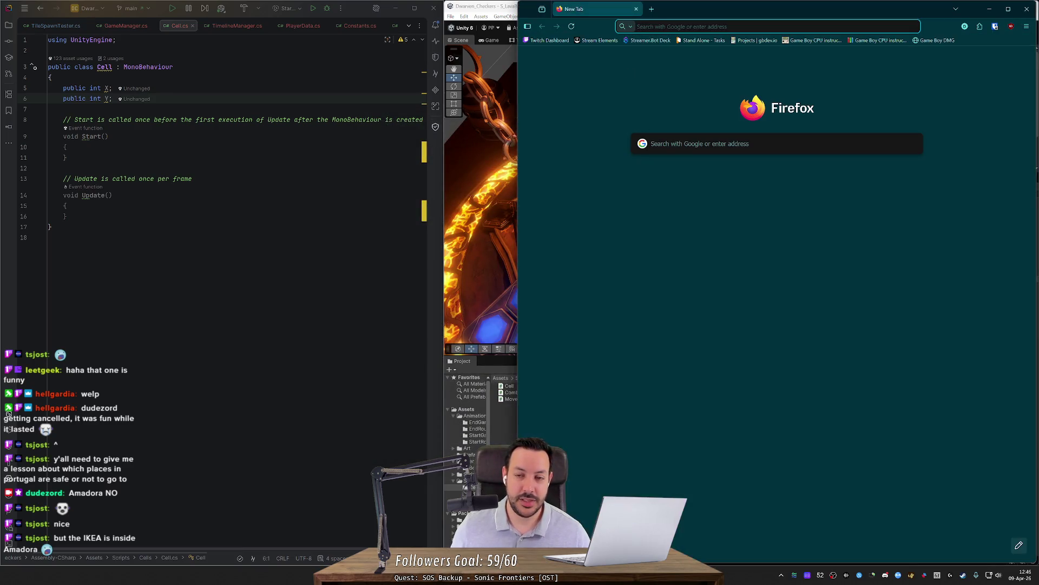
text(maps)
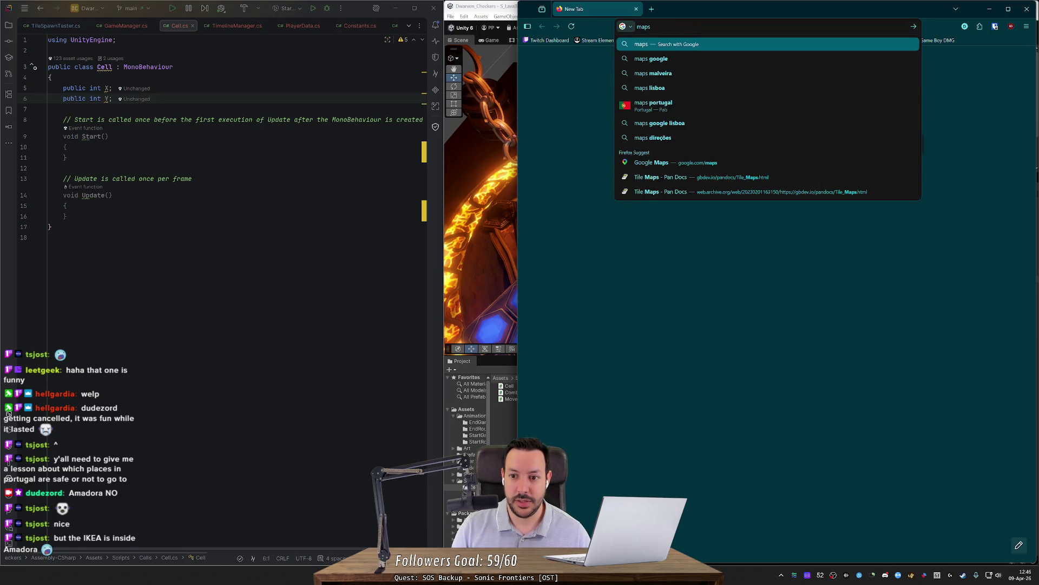
key(Down)
key(Down)
key(Down)
key(Up)
key(Return)
double_click(674, 14)
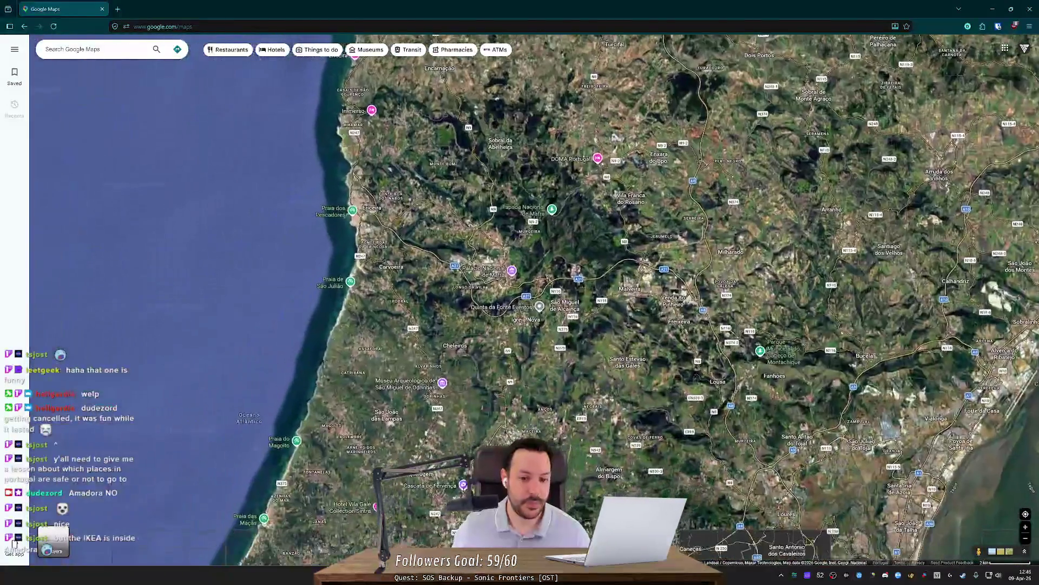
Pan the satellite map east to Amadora beside Monsanto and capture a screenshot region
scroll(465, 345, up, 6)
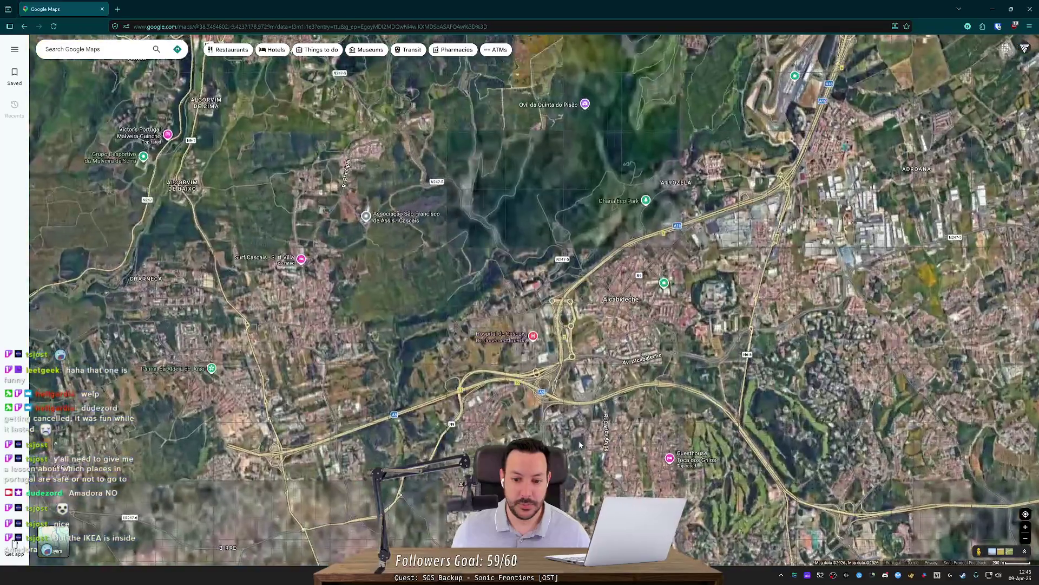
scroll(386, 340, down, 5)
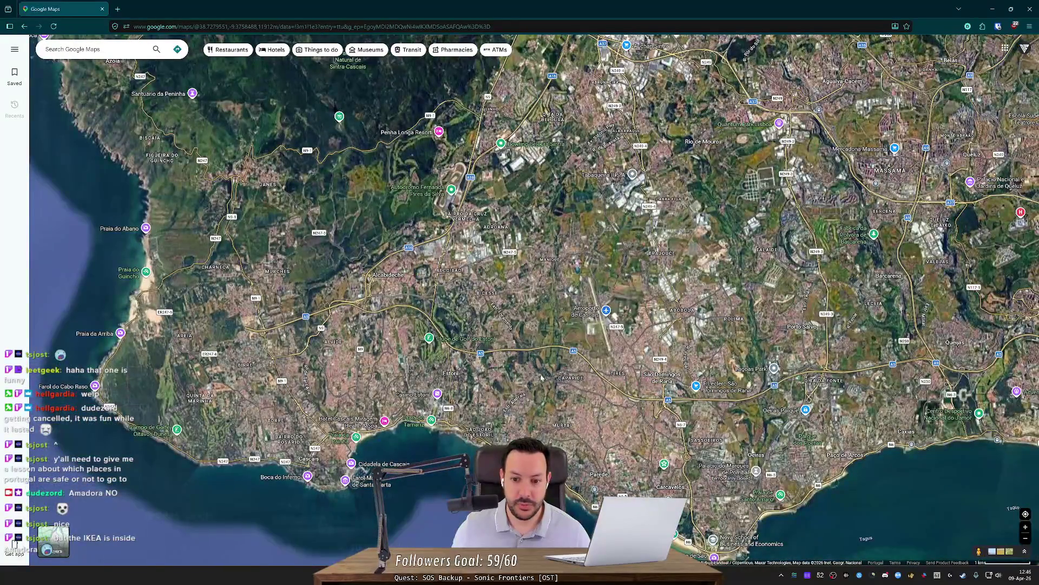
drag(1004, 345, 667, 369)
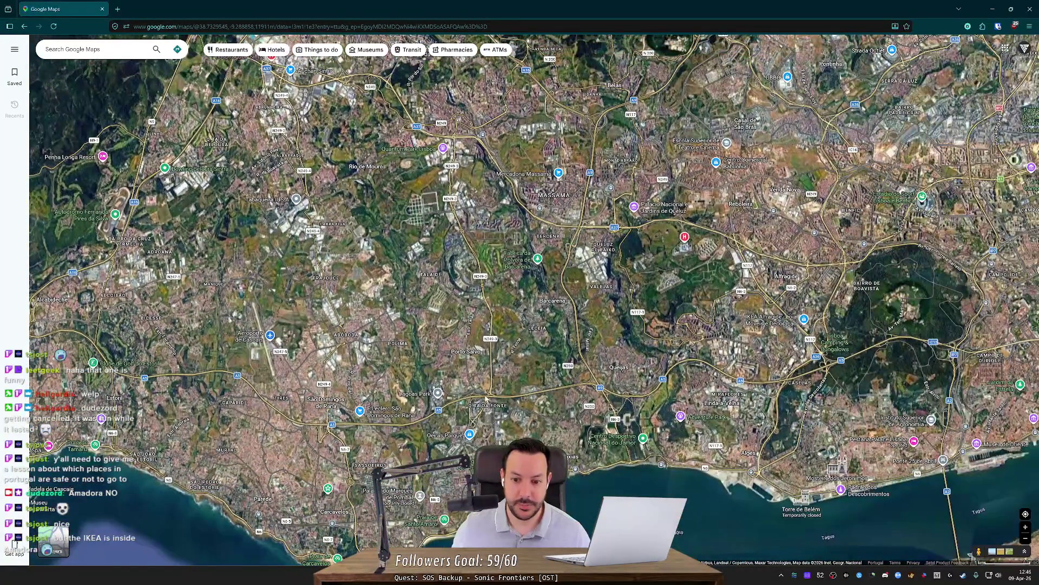
scroll(667, 370, up, 3)
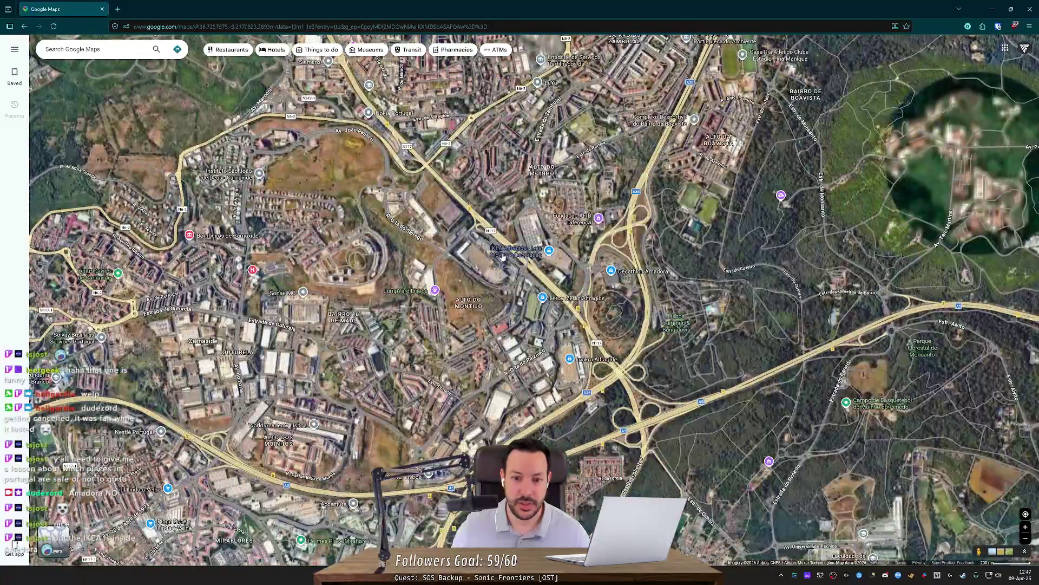
scroll(559, 284, down, 3)
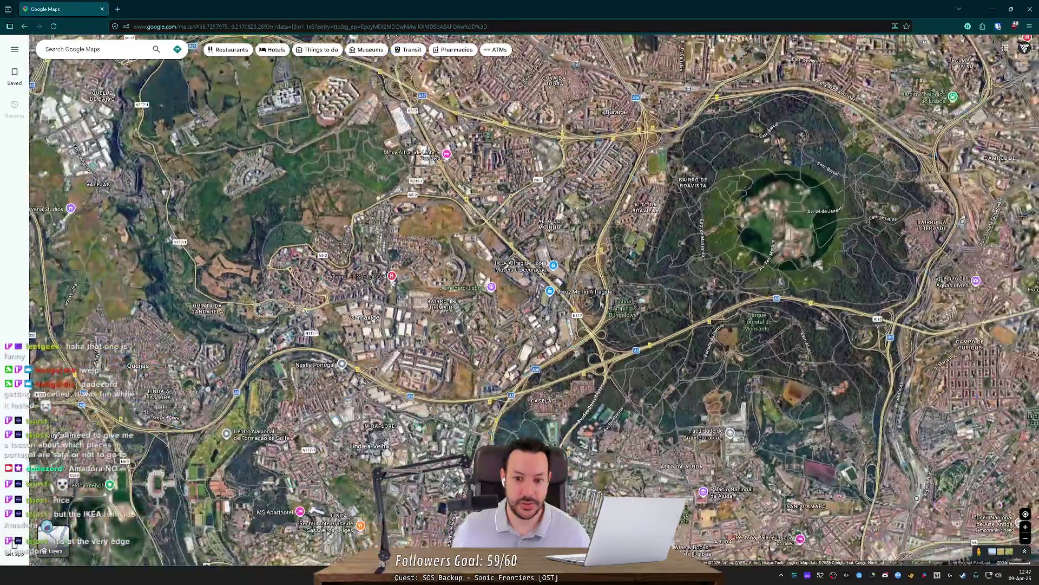
scroll(559, 238, down, 3)
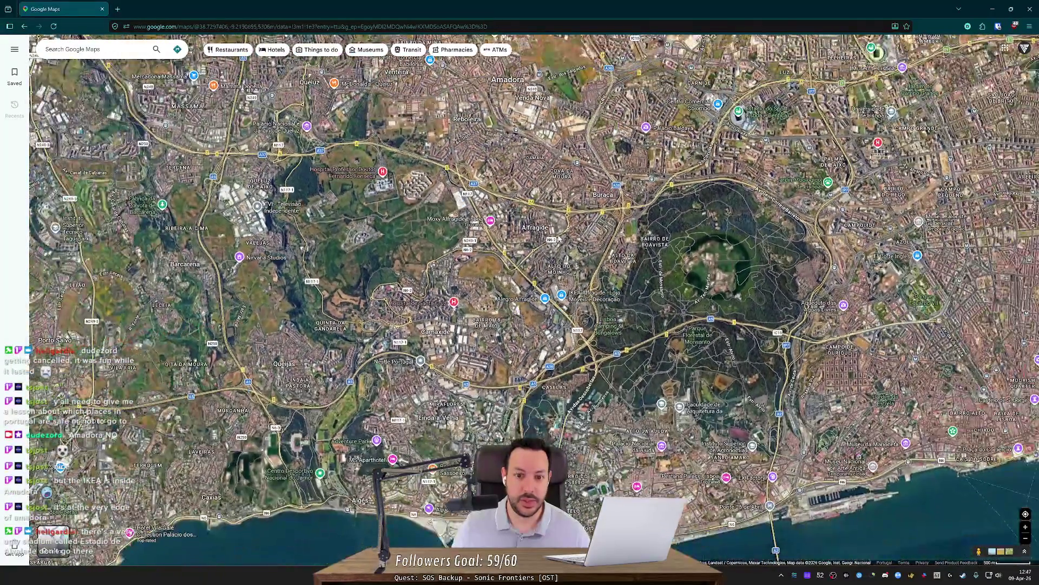
drag(559, 239, 576, 270)
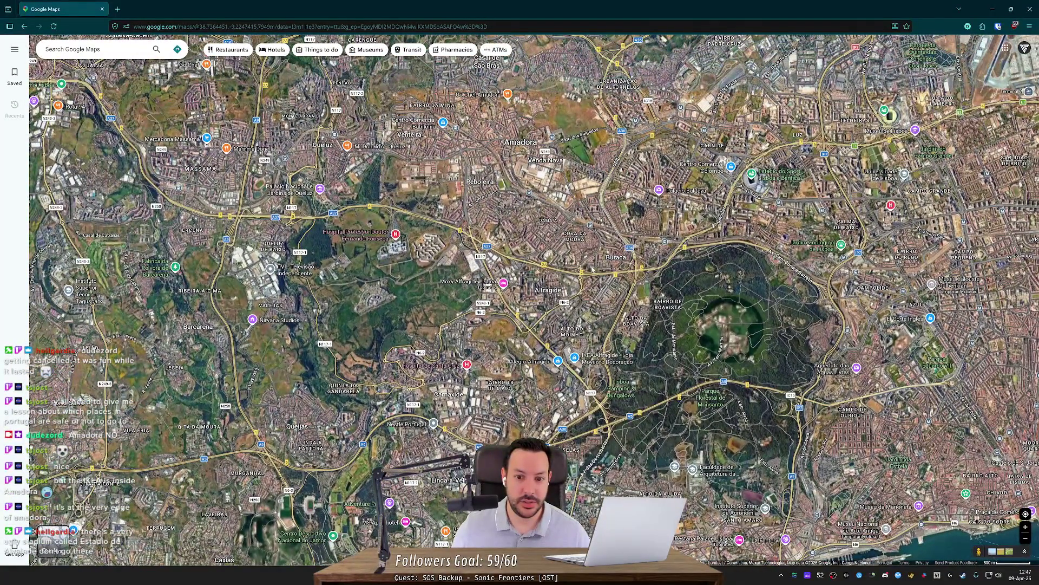
scroll(564, 242, up, 3)
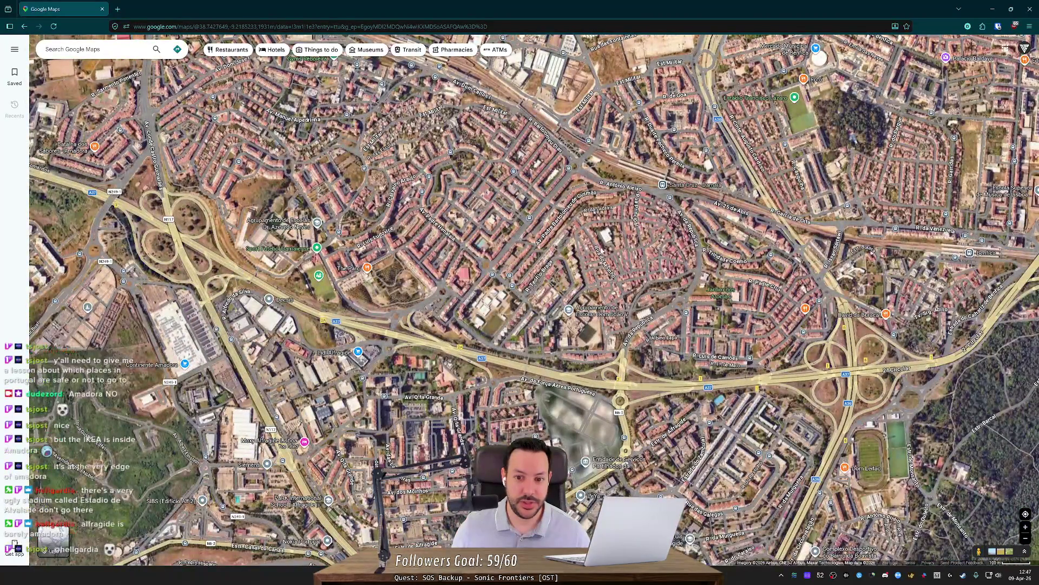
scroll(600, 255, down, 2)
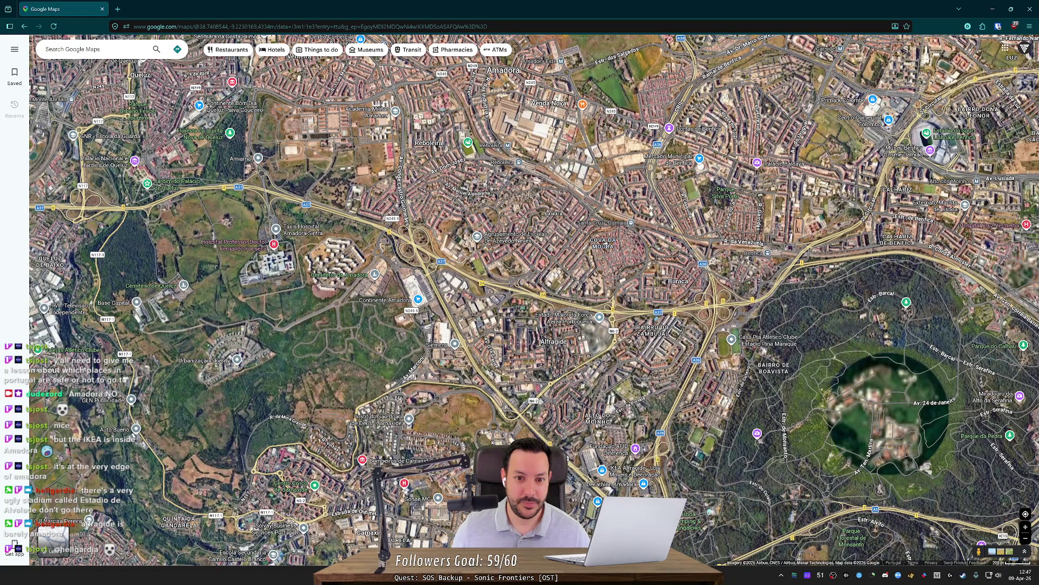
key(Print)
mouse_move(393, 75)
mouse_down()
mouse_move(448, 144)
mouse_move(812, 308)
mouse_move(726, 311)
mouse_up()
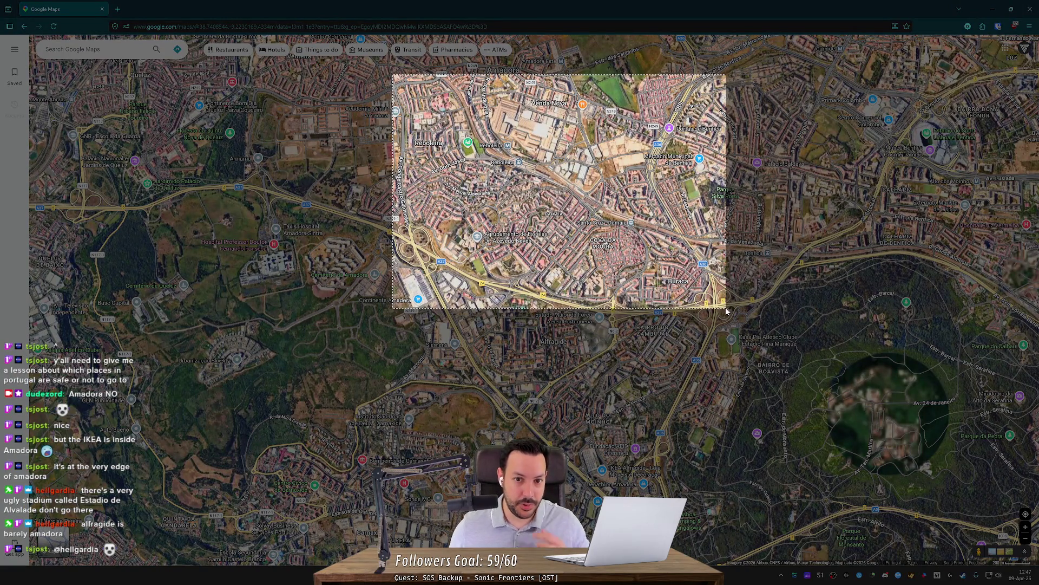
Capture a screenshot region around Amadora on the satellite map
scroll(666, 422, down, 3)
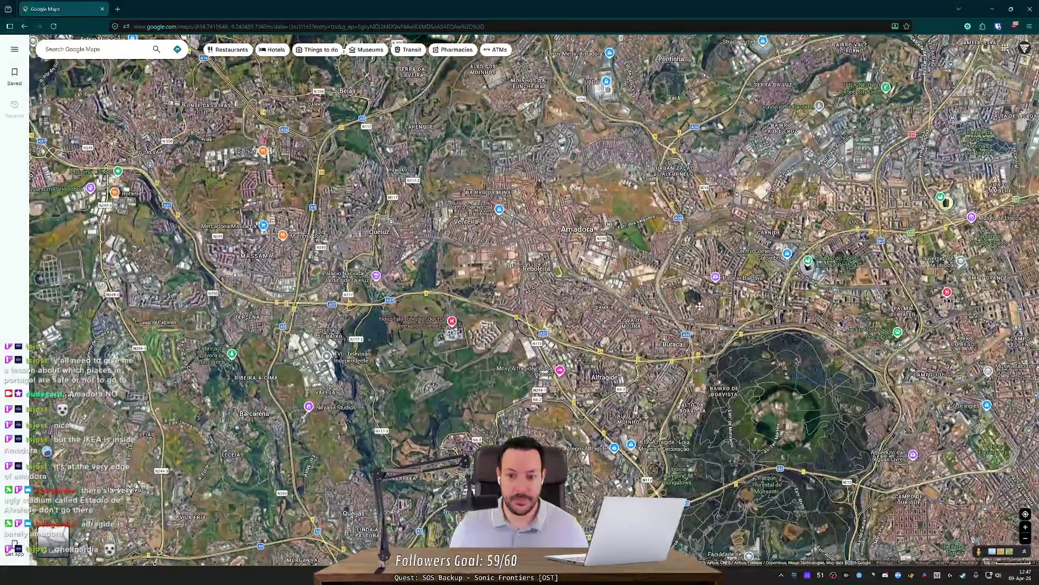
drag(706, 253, 704, 235)
key(super+shift+s)
mouse_move(437, 132)
mouse_down()
mouse_move(464, 174)
mouse_move(685, 301)
mouse_move(691, 343)
mouse_up()
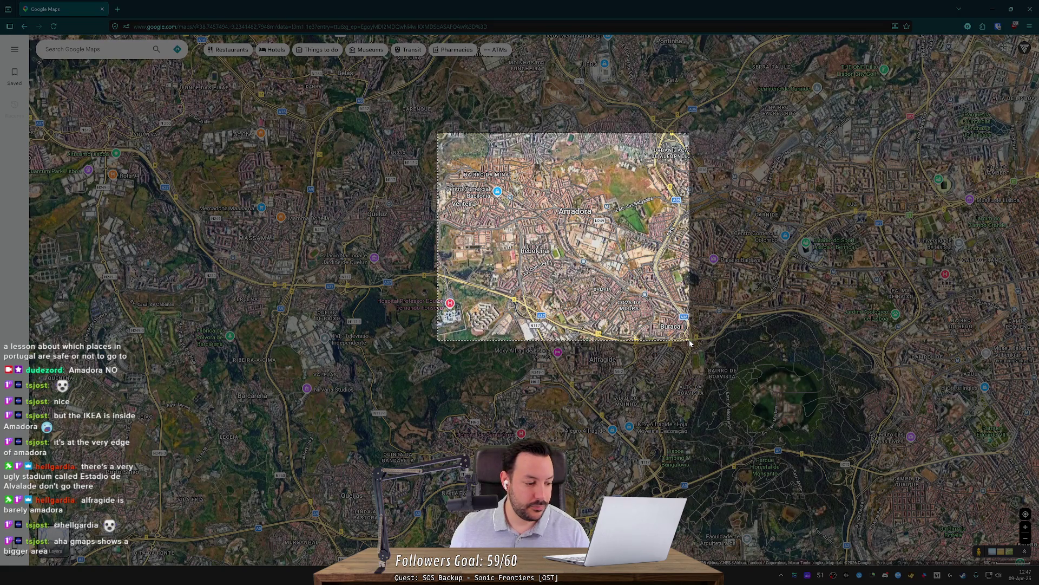
drag(690, 342, 692, 345)
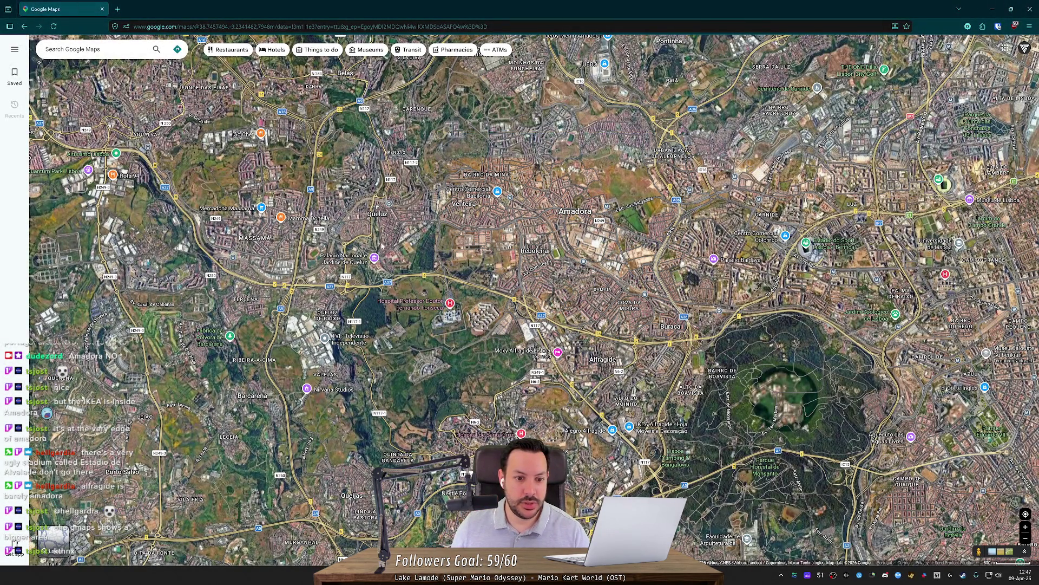
Rezoom the map and capture another snip of the Amadora area
scroll(400, 223, up, 5)
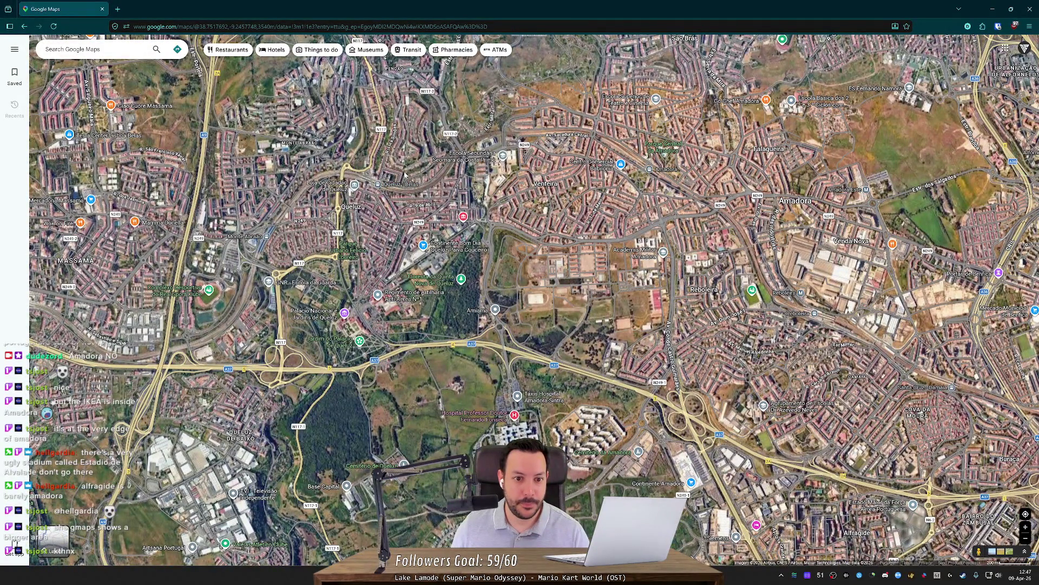
scroll(379, 186, up, 6)
scroll(434, 238, down, 5)
scroll(461, 251, down, 5)
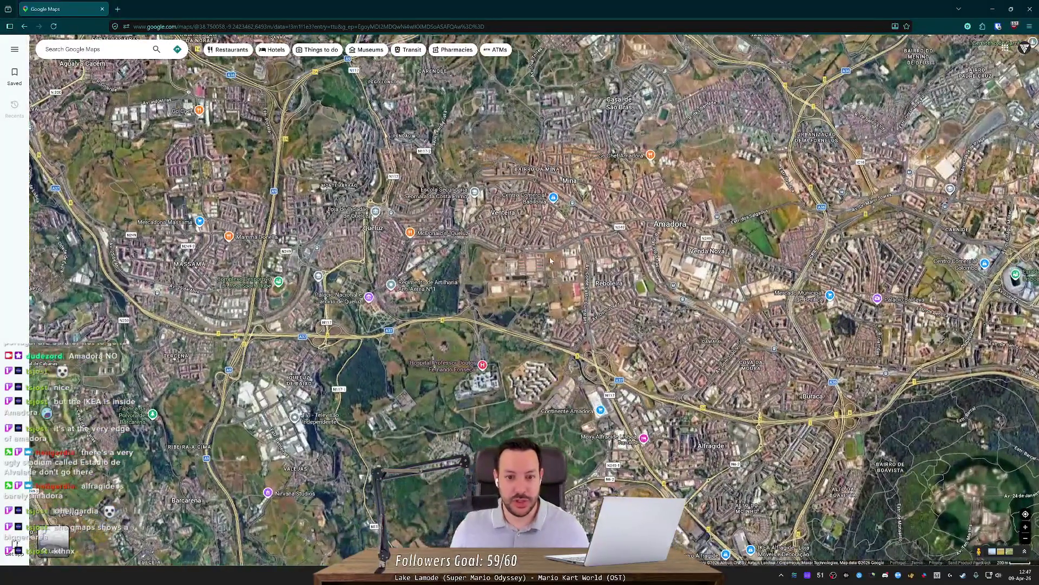
scroll(520, 233, down, 4)
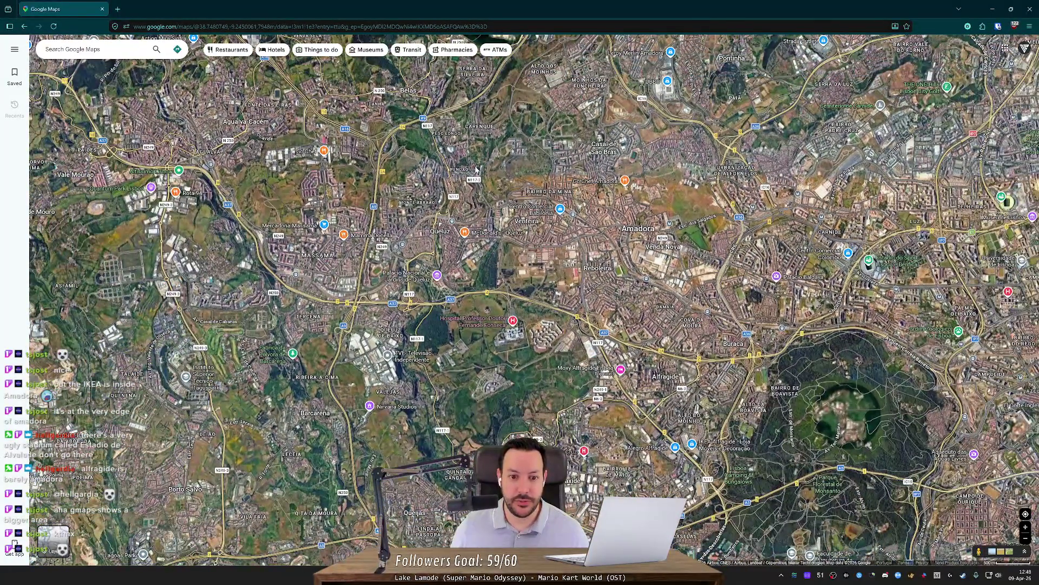
key(super+shift+s)
mouse_move(479, 147)
mouse_down()
mouse_move(756, 317)
mouse_move(757, 357)
mouse_up()
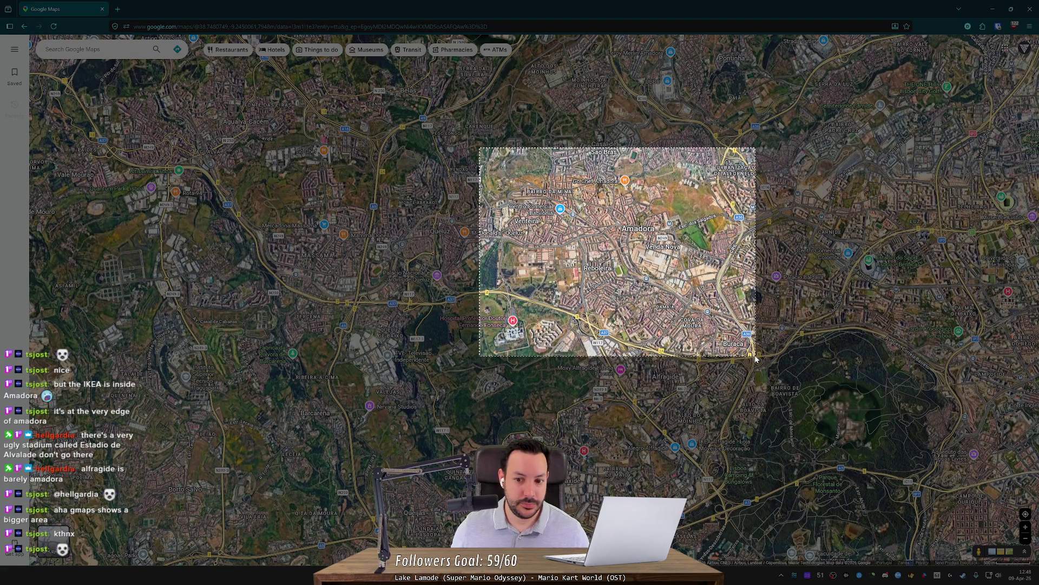
drag(756, 357, 757, 357)
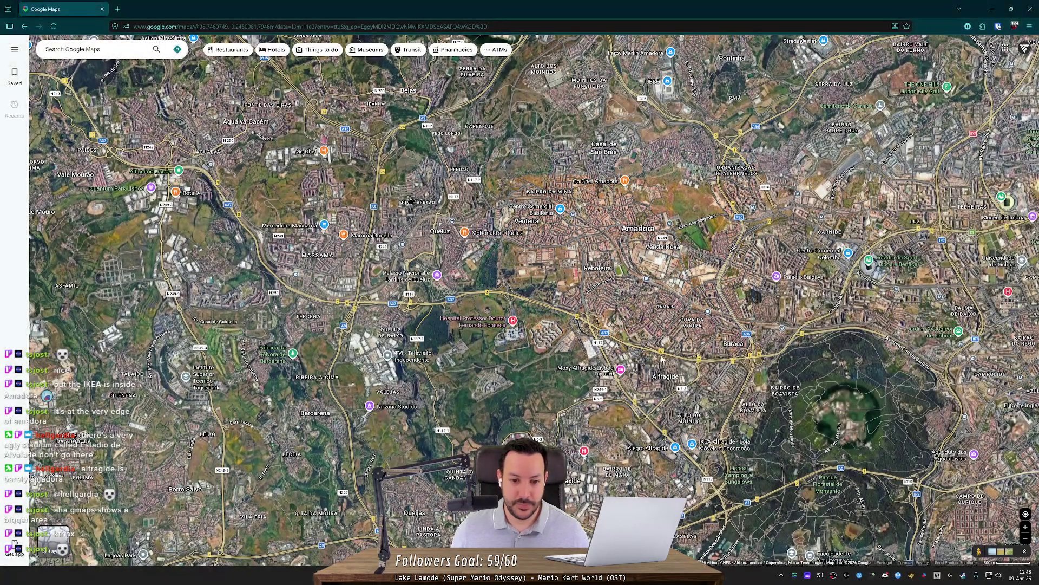
Return from the map to the Unity editor
scroll(715, 400, down, 5)
scroll(622, 249, up, 3)
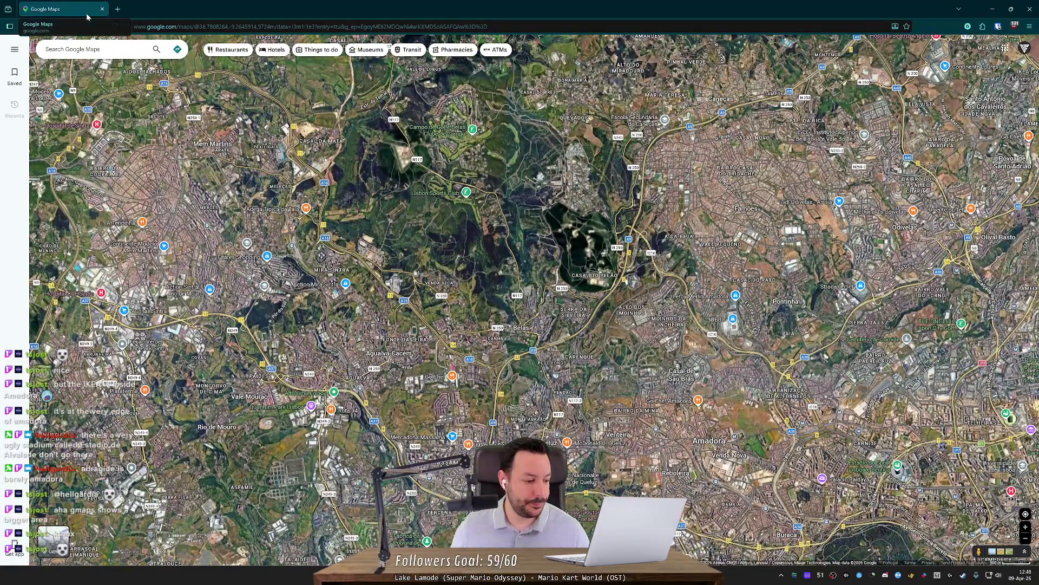
key(alt+Tab)
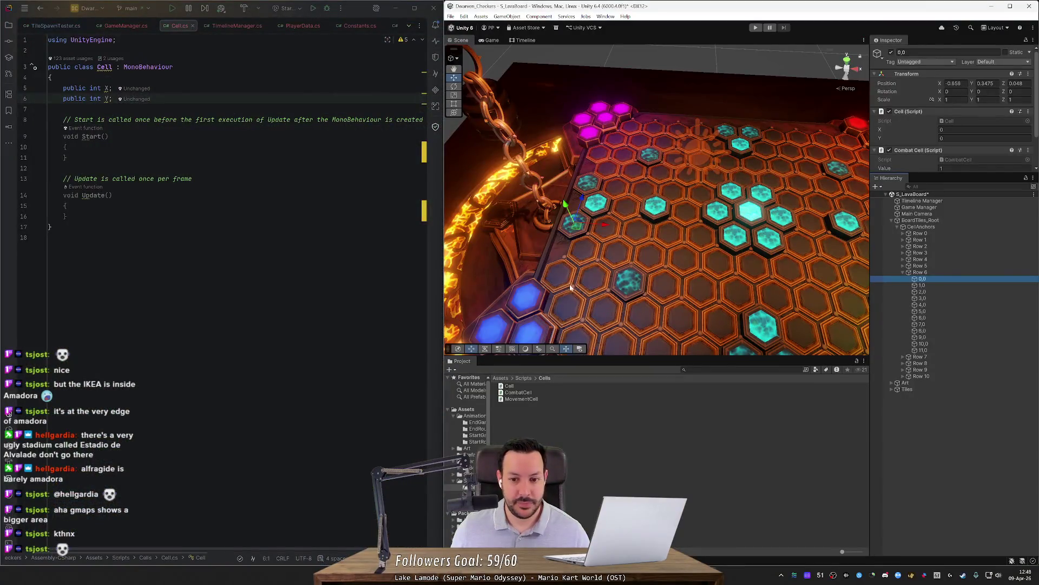
Orbit and zoom the Scene view over the hex board, widen the Unity window, and launch Firefox
mouse_move(538, 225)
mouse_down()
mouse_move(667, 244)
mouse_move(655, 258)
mouse_move(664, 298)
mouse_up()
scroll(667, 244, up, 5)
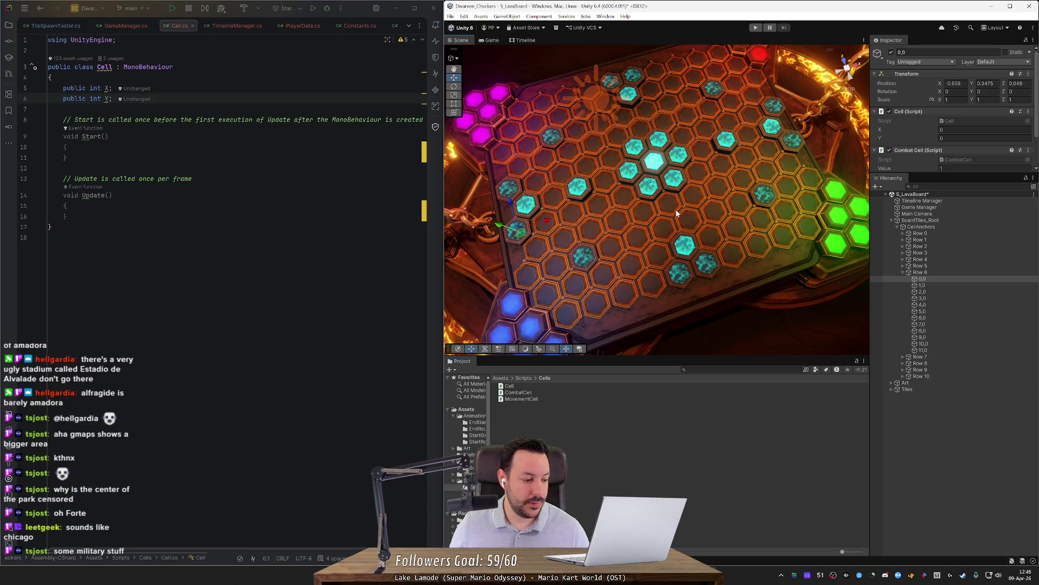
mouse_move(672, 215)
mouse_down()
mouse_move(610, 204)
mouse_move(625, 200)
mouse_up()
scroll(629, 199, down, 2)
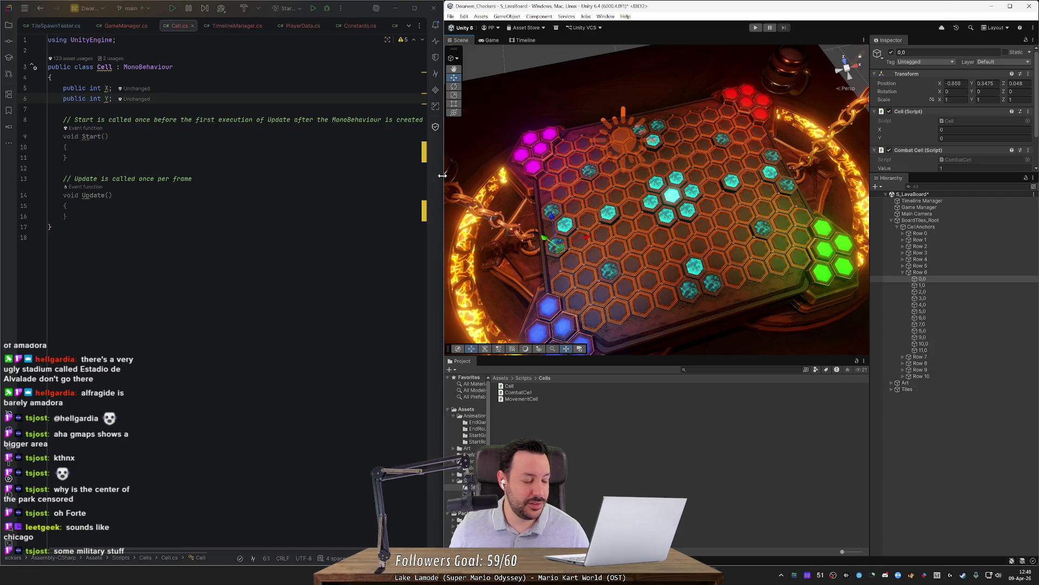
drag(442, 175, 400, 179)
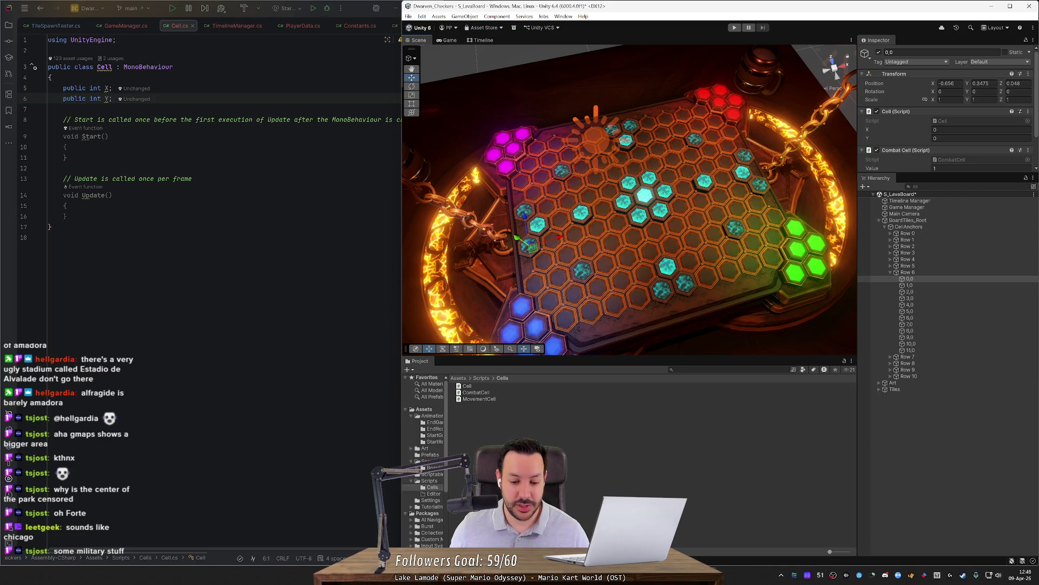
click(441, 277)
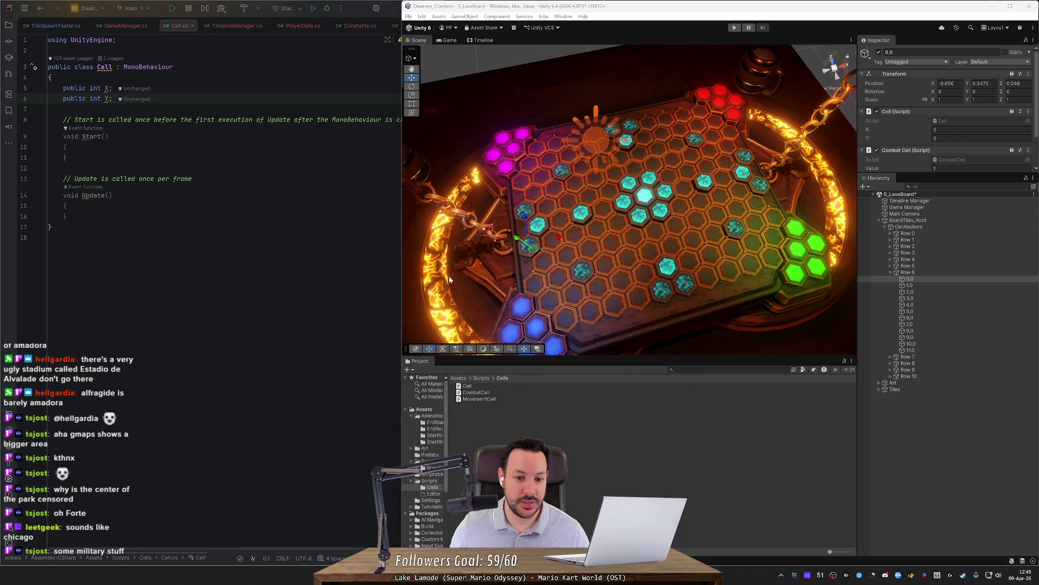
Open Google Maps from the 'maps' suggestion, showing satellite imagery of western Lisbon
text(maps)
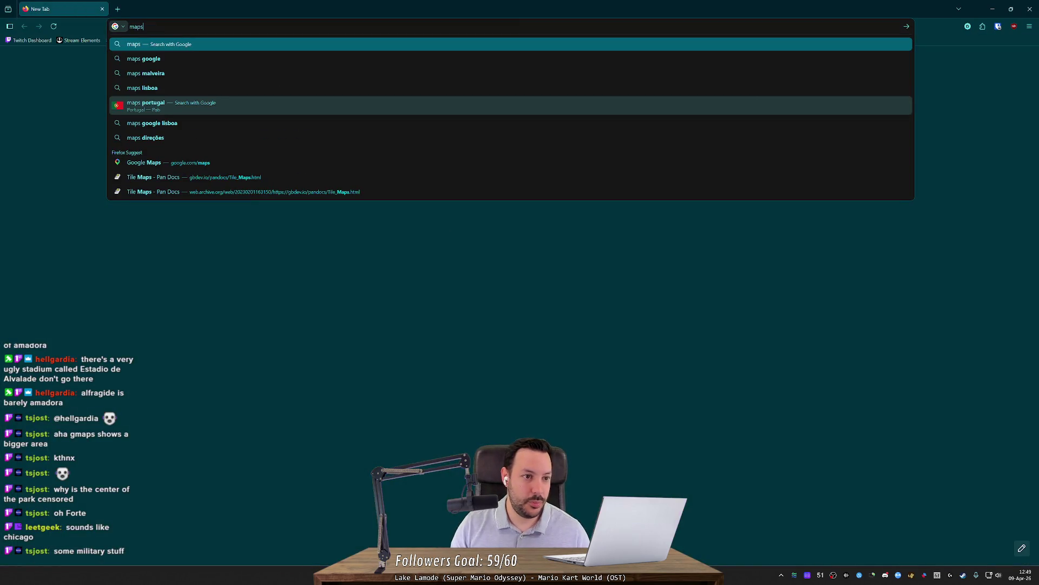
key(Down)
key(Down)
key(Down)
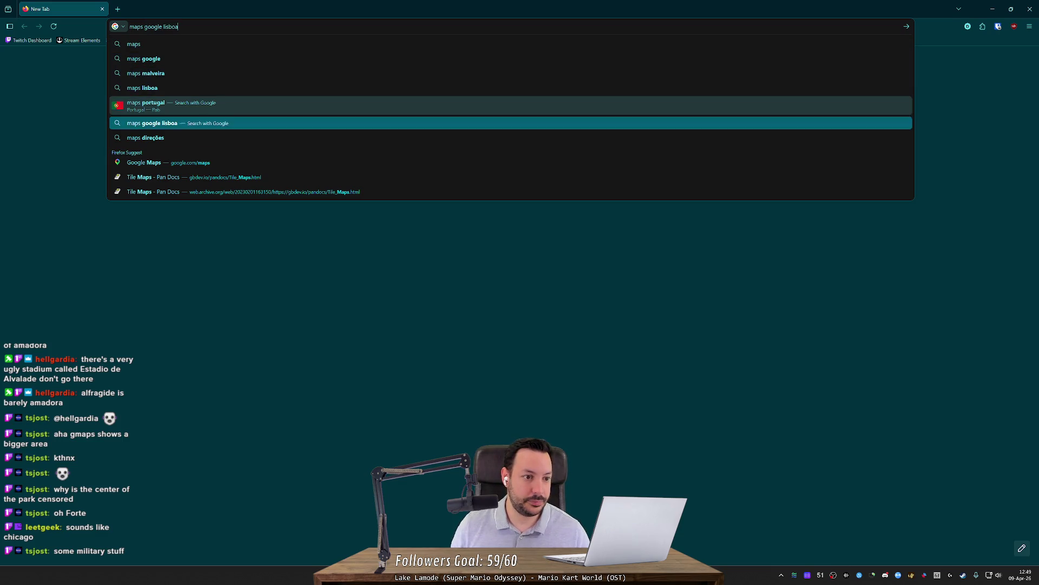
key(Return)
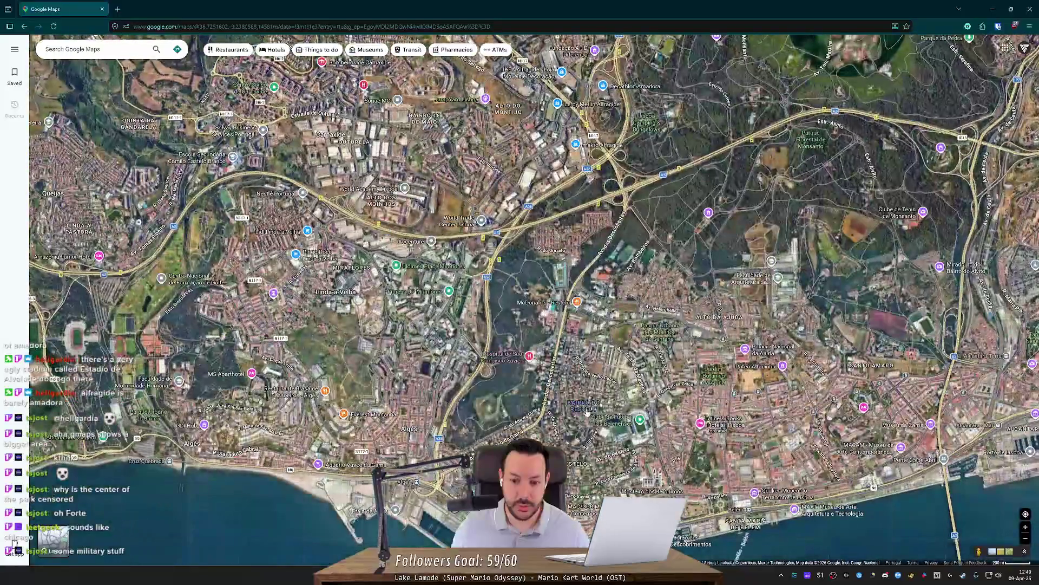
scroll(564, 471, up, 3)
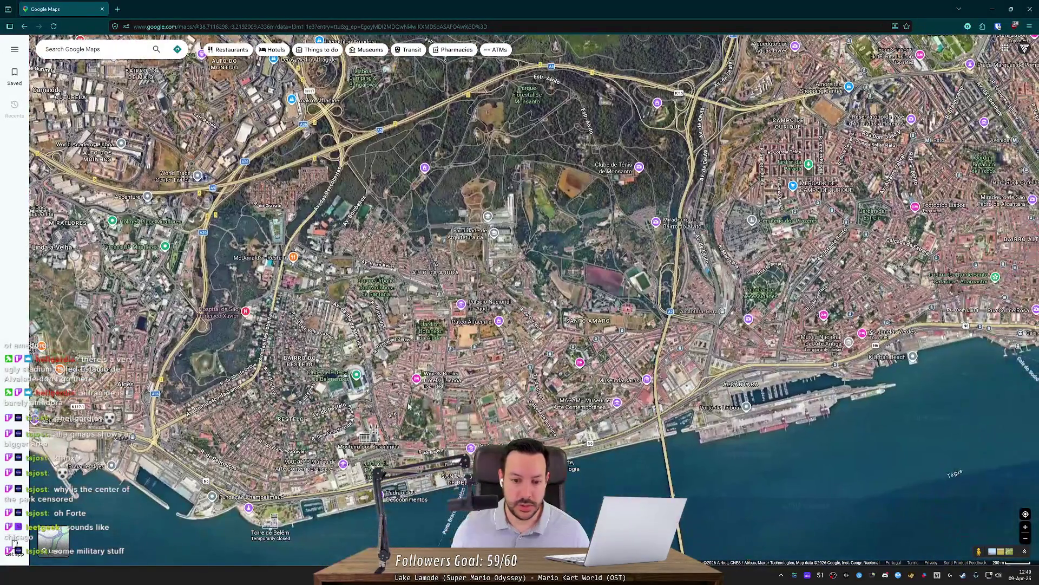
Pan the map east and north to Parque Eduardo VII, centring the blurred area
scroll(495, 421, down, 2)
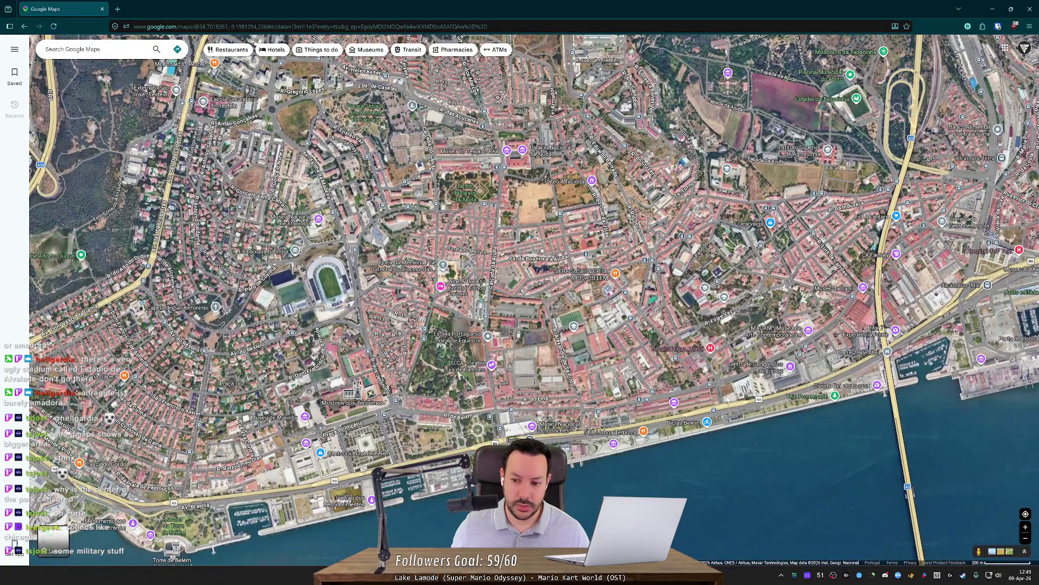
drag(664, 395, 478, 416)
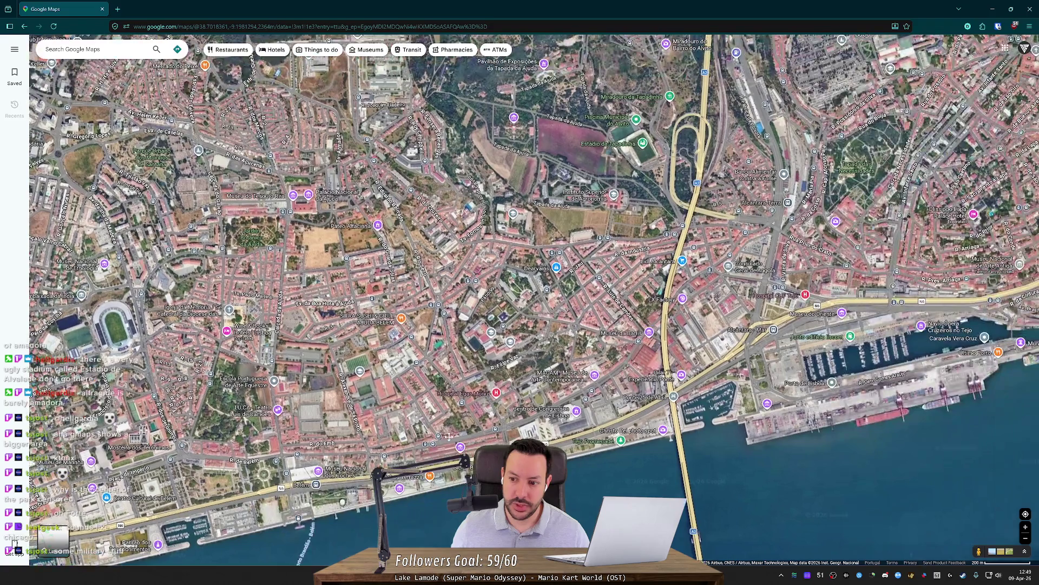
scroll(478, 415, down, 1)
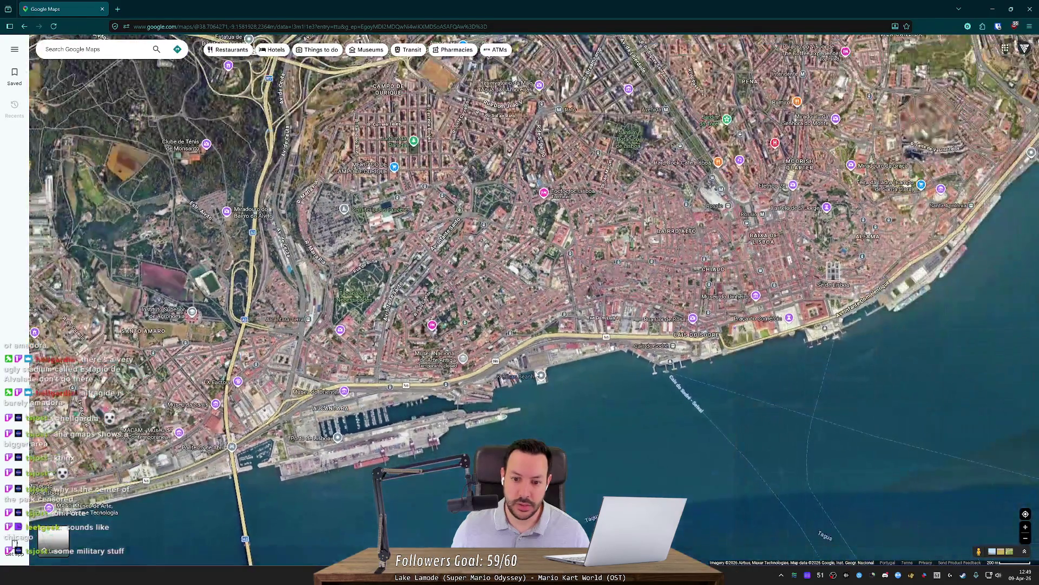
scroll(622, 279, up, 3)
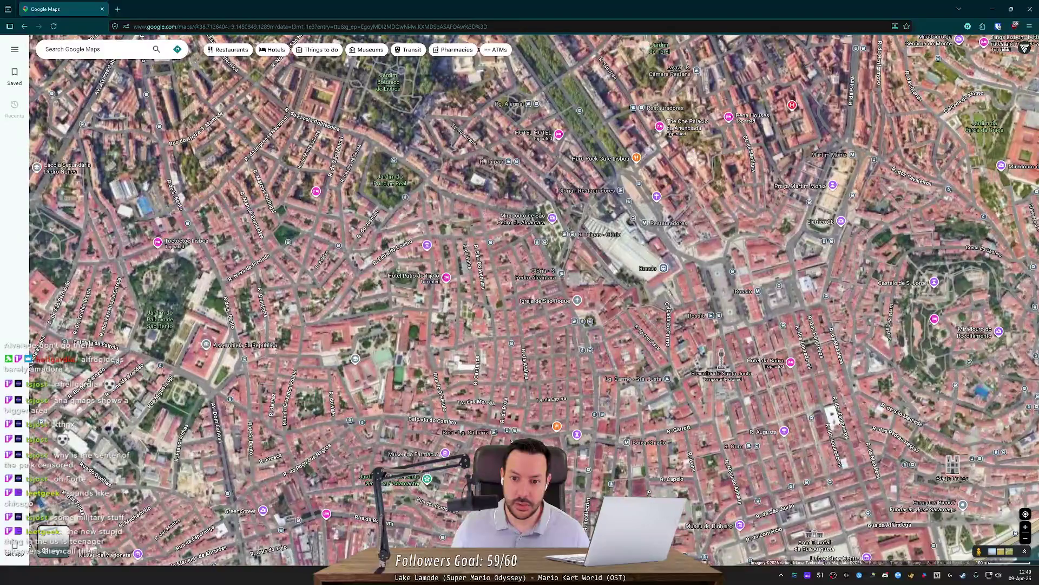
scroll(623, 273, down, 3)
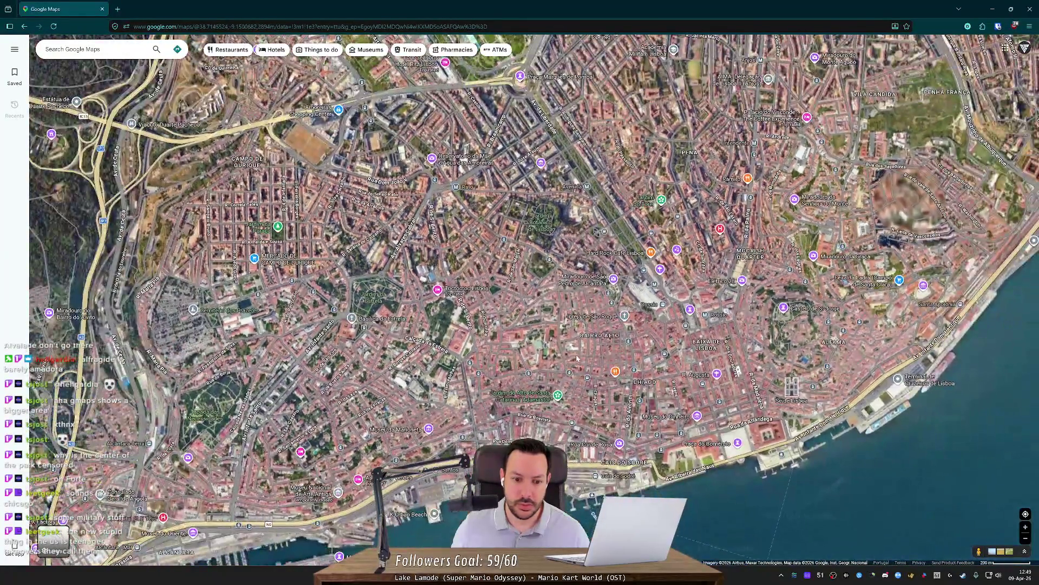
drag(577, 359, 552, 289)
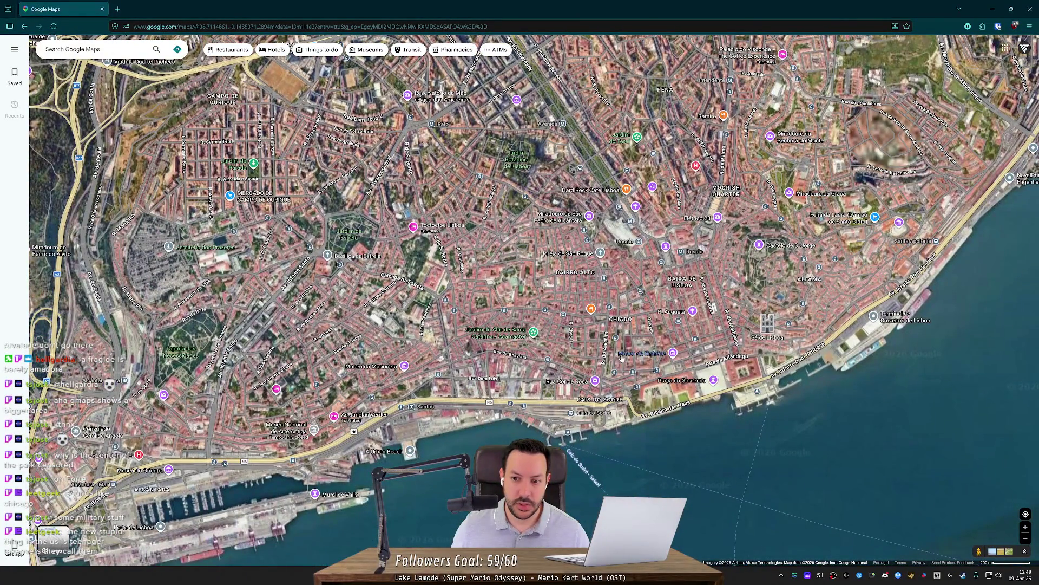
drag(671, 342, 582, 472)
scroll(379, 243, up, 3)
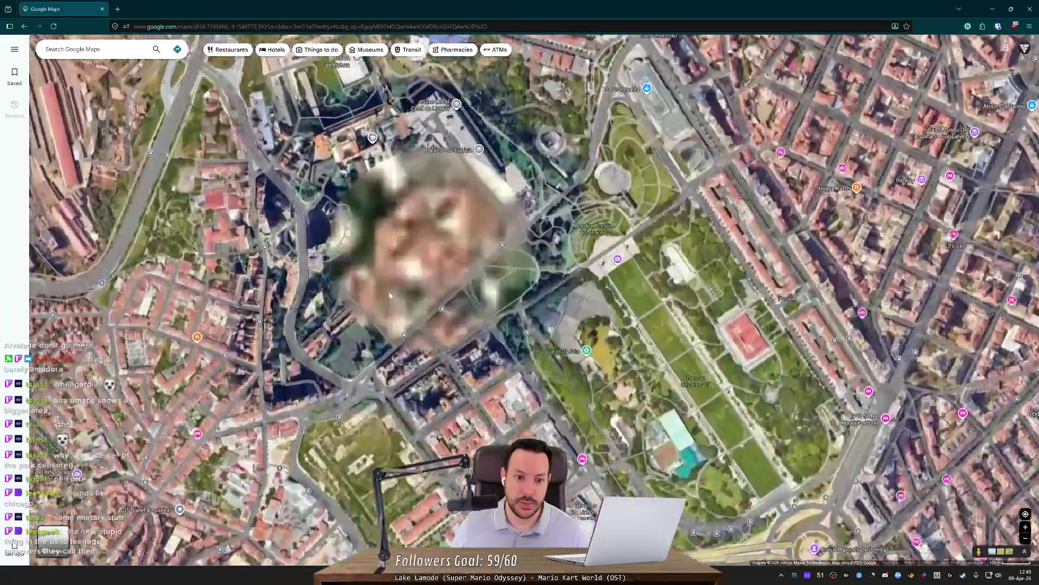
drag(358, 190, 419, 278)
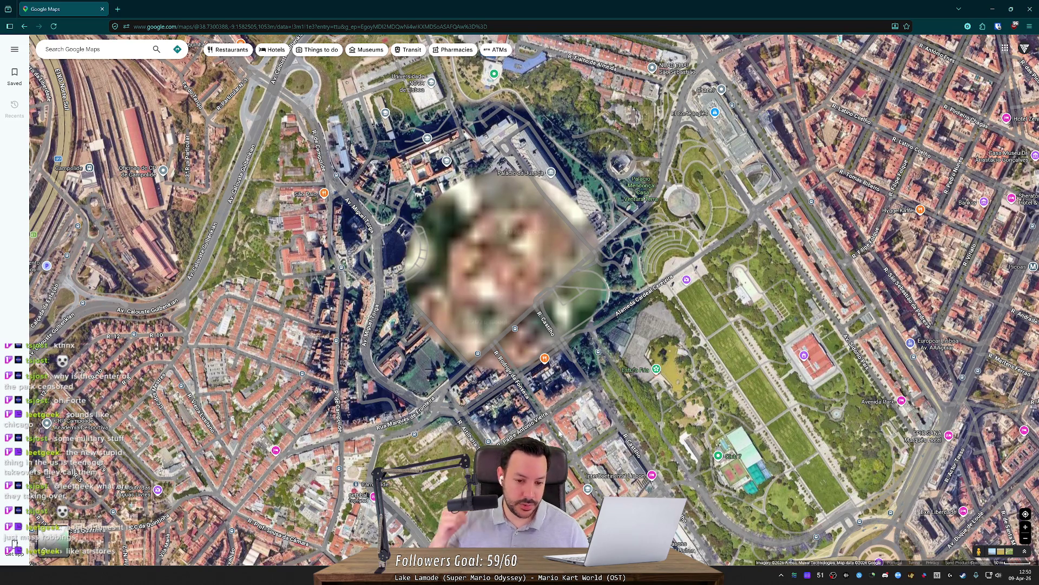
scroll(585, 430, down, 5)
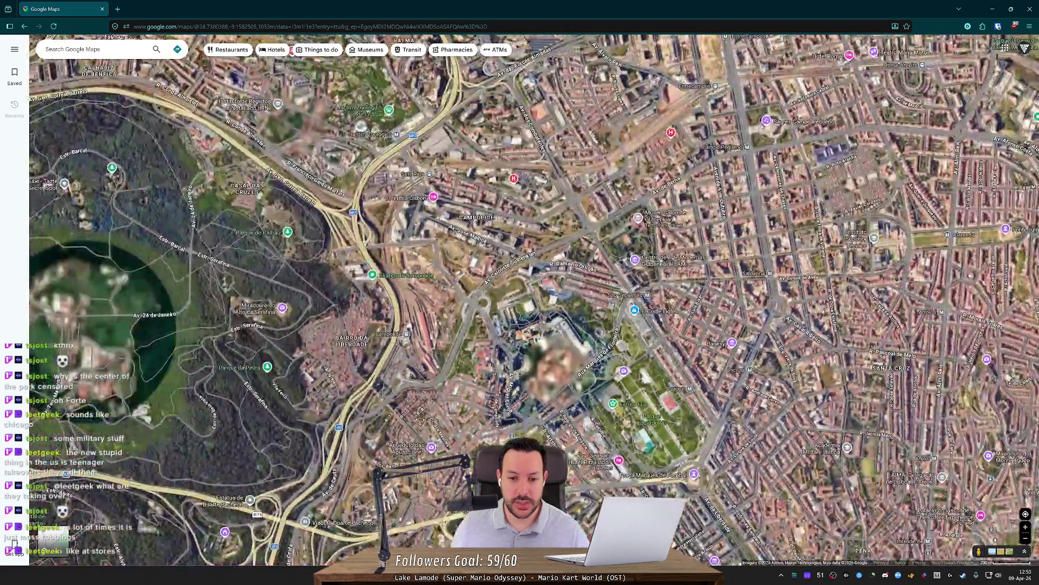
Zoom out to bring western Lisbon and the Tagus into view
scroll(569, 374, up, 3)
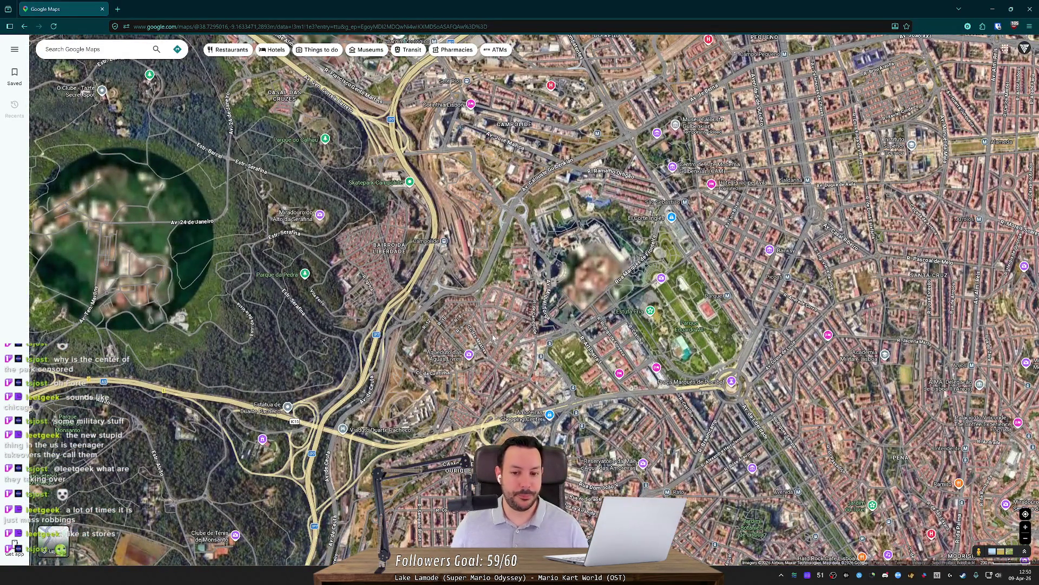
scroll(515, 284, up, 2)
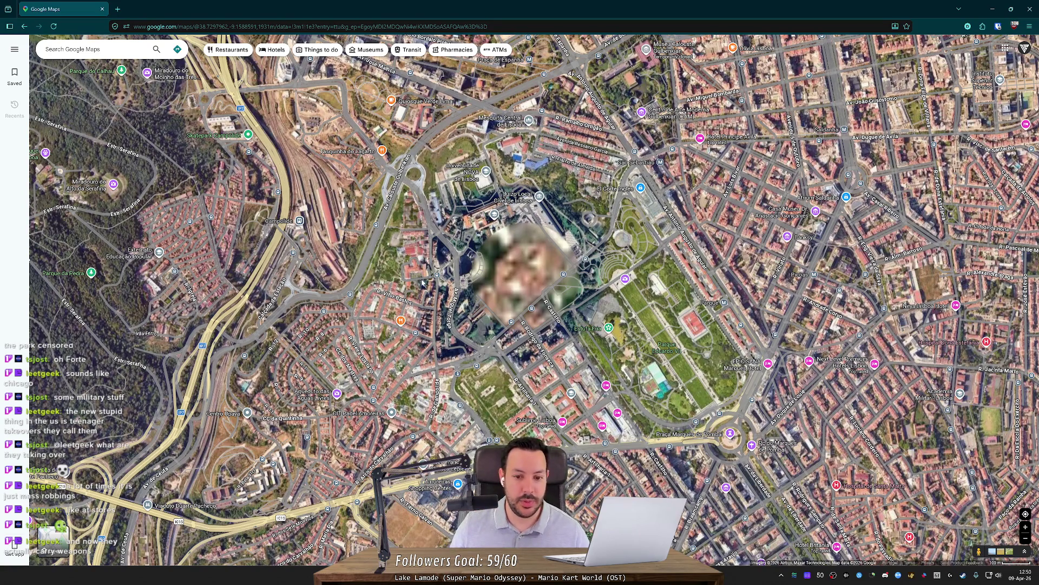
scroll(573, 204, up, 1)
scroll(572, 203, up, 2)
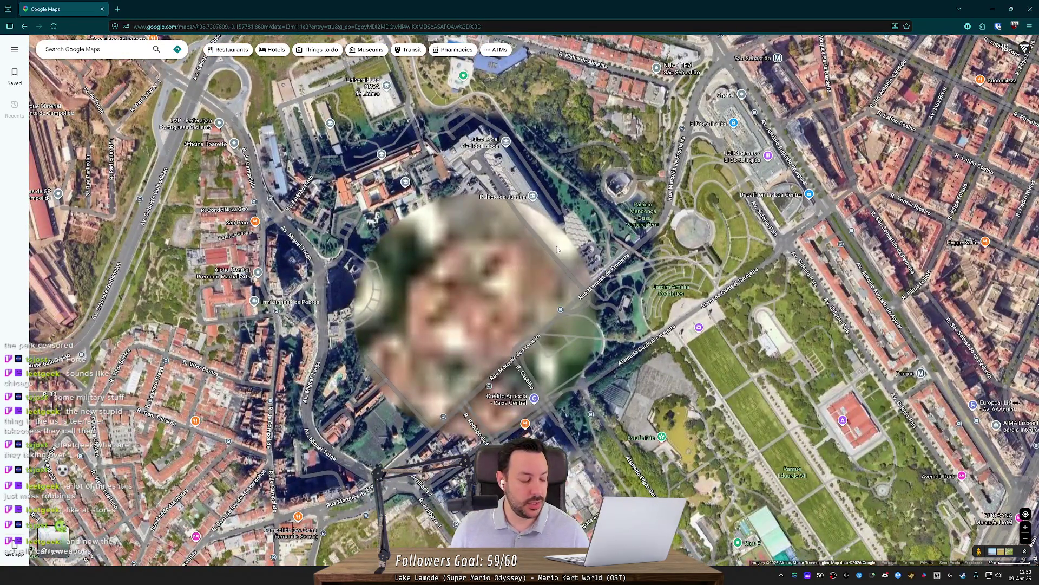
scroll(601, 340, down, 2)
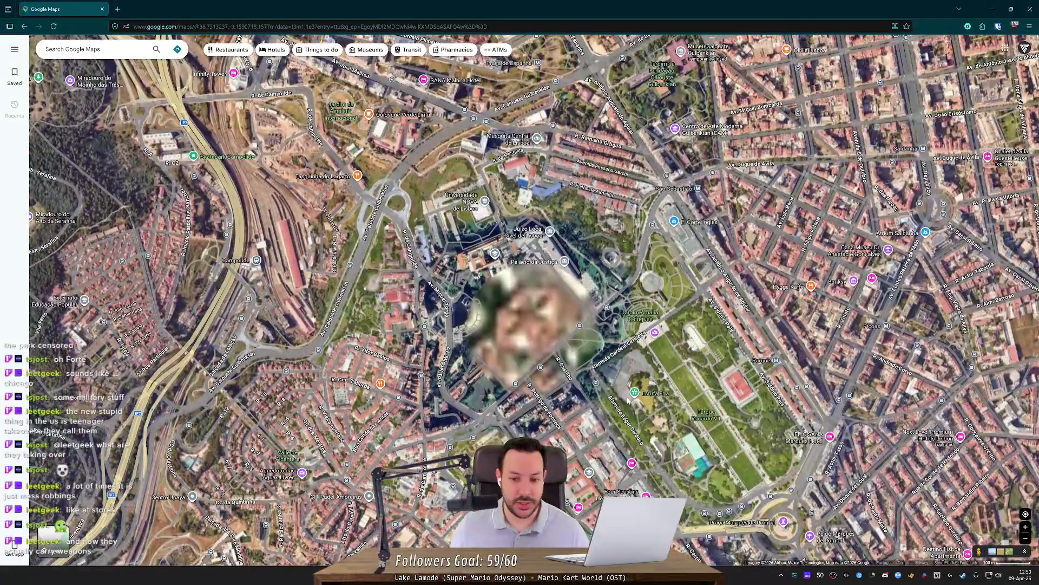
scroll(583, 448, down, 2)
drag(583, 447, 574, 313)
scroll(575, 313, down, 2)
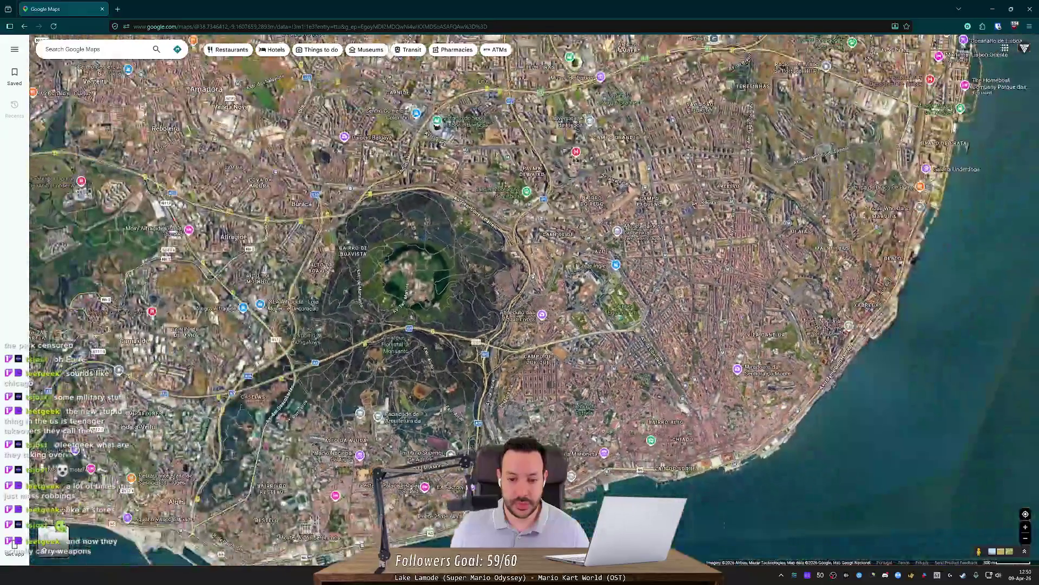
Pan west along the Tagus coast to show Cascais through Oeiras
key(Left)
key(Left)
key(Left)
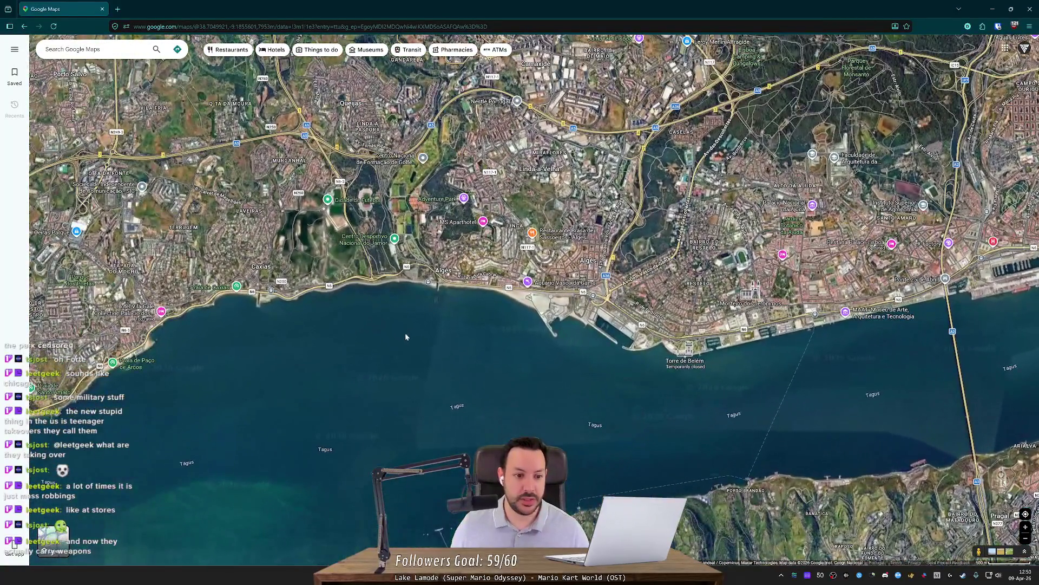
drag(406, 336, 687, 312)
drag(552, 363, 731, 278)
scroll(731, 279, down, 2)
mouse_move(696, 328)
mouse_down()
mouse_move(736, 342)
mouse_move(670, 423)
mouse_up()
Zoom in and out around Carcavelos beach on the coast
scroll(736, 342, down, 1)
scroll(460, 443, up, 3)
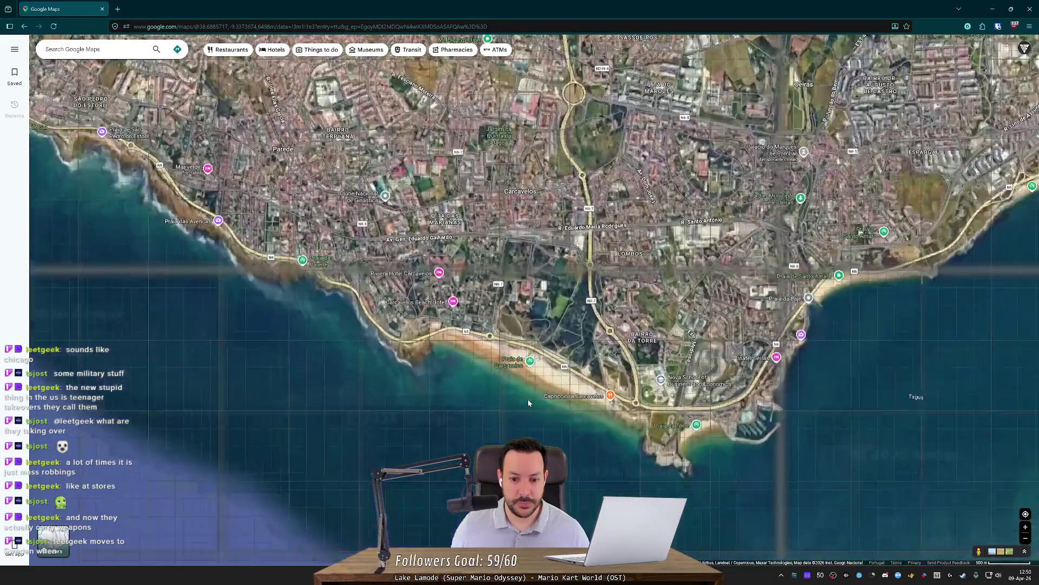
scroll(525, 402, down, 5)
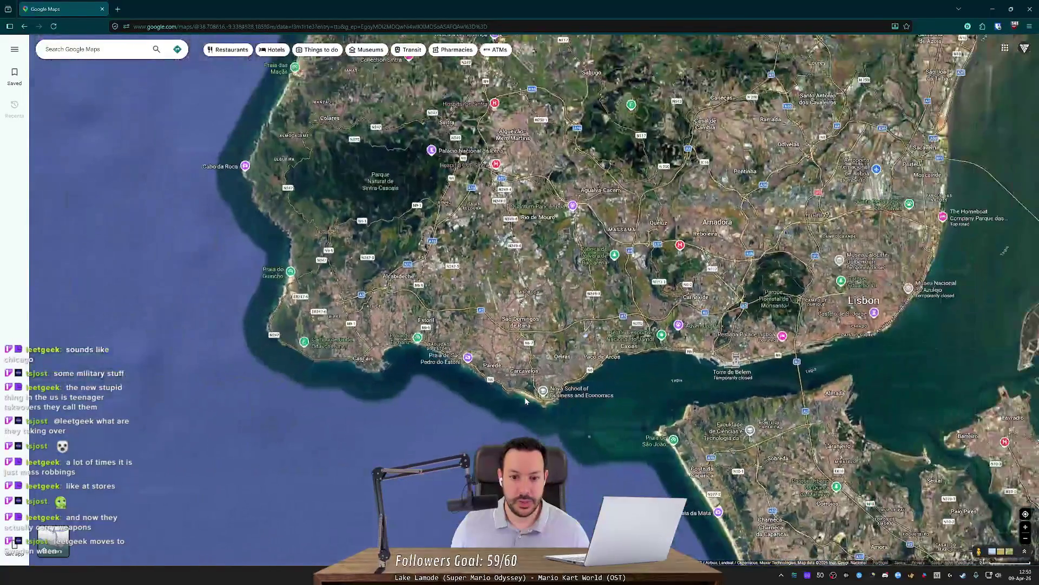
scroll(526, 395, up, 1)
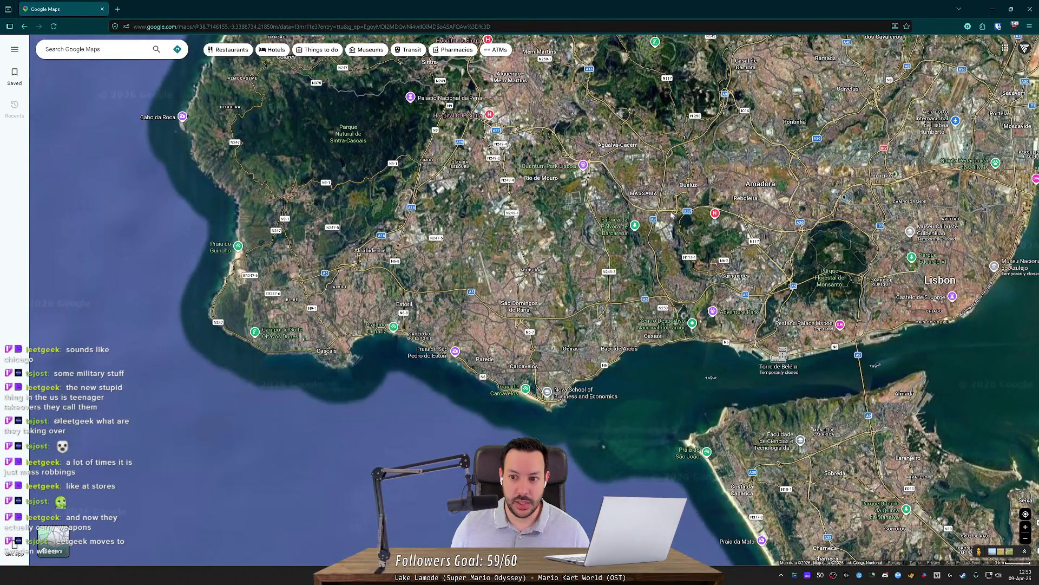
scroll(457, 302, up, 5)
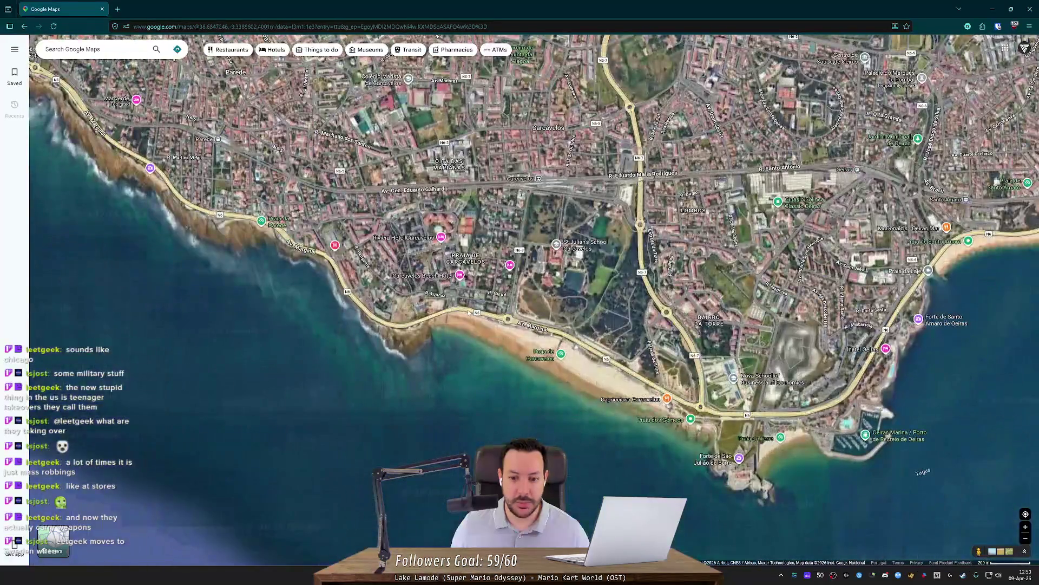
scroll(609, 415, down, 3)
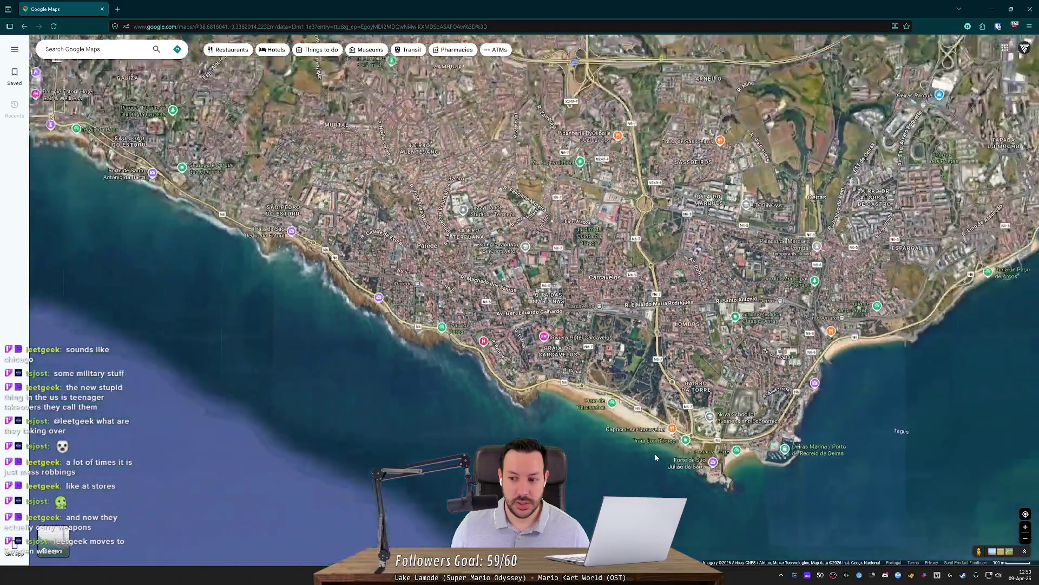
scroll(655, 453, down, 1)
scroll(590, 437, down, 1)
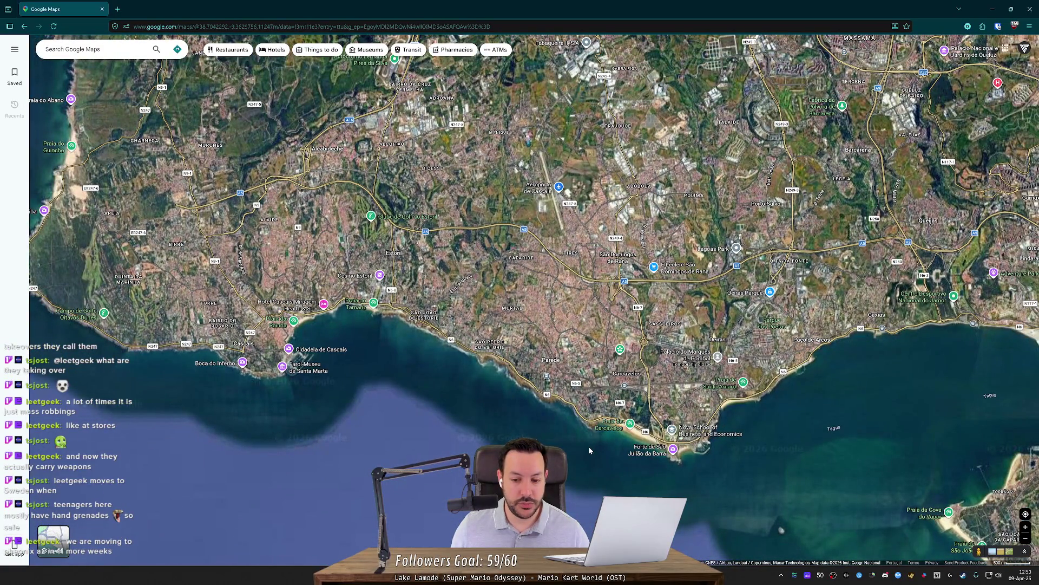
drag(589, 446, 547, 470)
scroll(591, 467, down, 2)
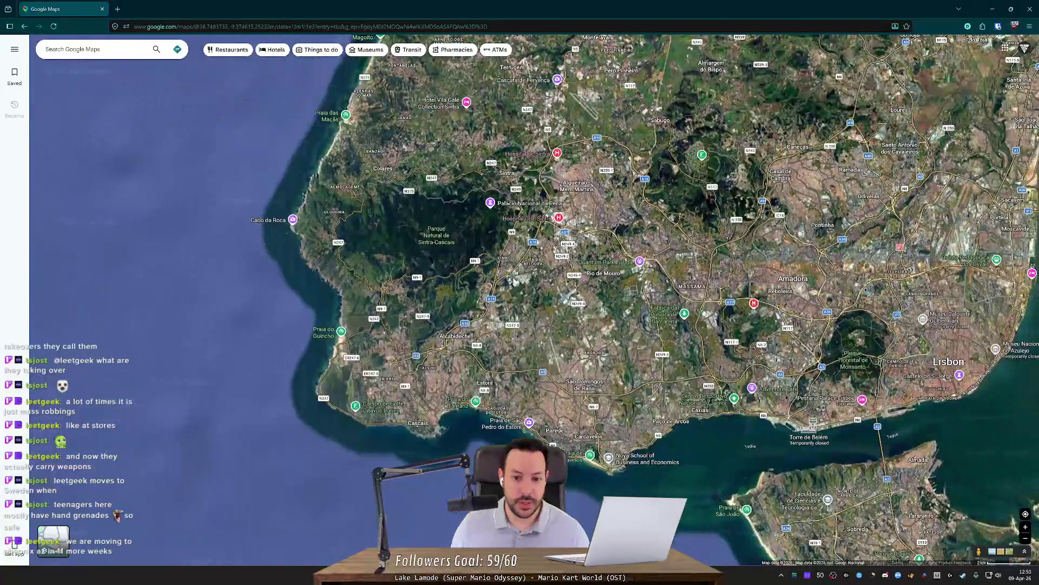
Capture a map region, zoom out to the Sintra–Lisbon coast, and start another capture
key(super+shift+s)
mouse_move(449, 142)
mouse_down()
mouse_move(928, 441)
mouse_move(853, 441)
mouse_move(833, 421)
mouse_move(1023, 433)
mouse_move(1031, 455)
mouse_move(1031, 441)
mouse_move(747, 299)
mouse_up()
scroll(580, 470, up, 5)
scroll(591, 453, up, 3)
mouse_move(636, 453)
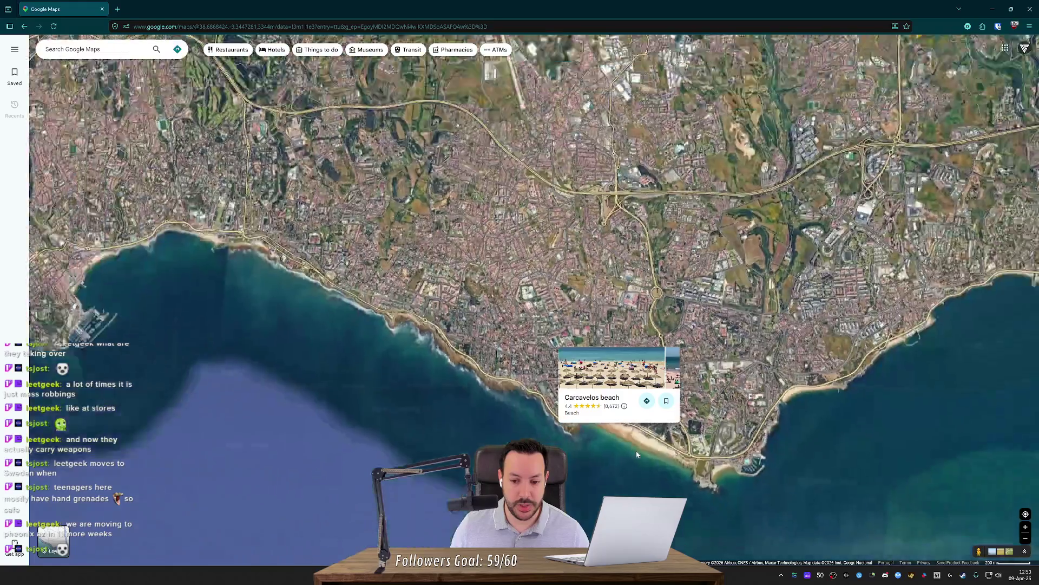
scroll(636, 452, down, 5)
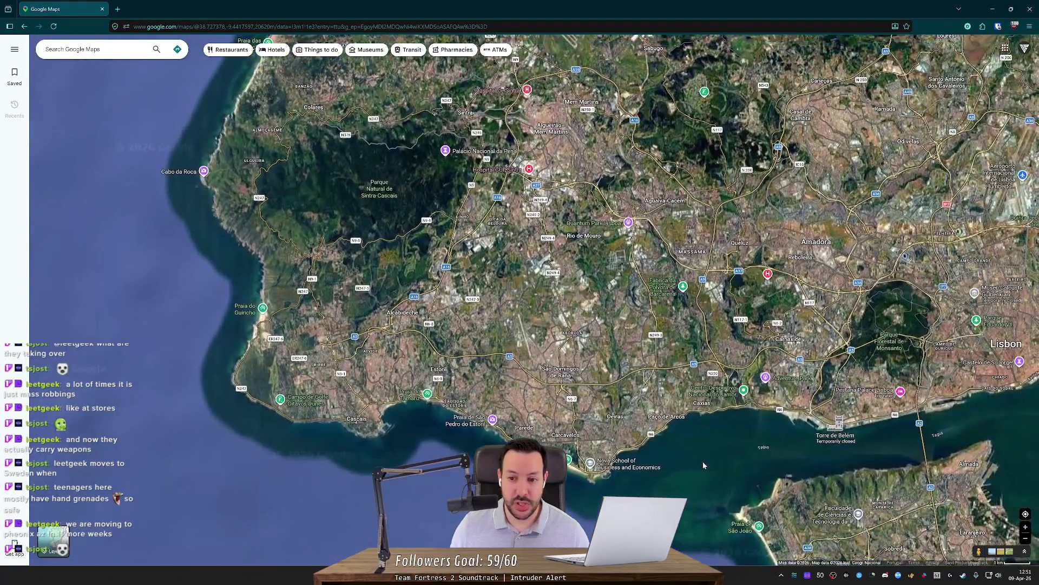
scroll(703, 461, down, 3)
key(super+shift+s)
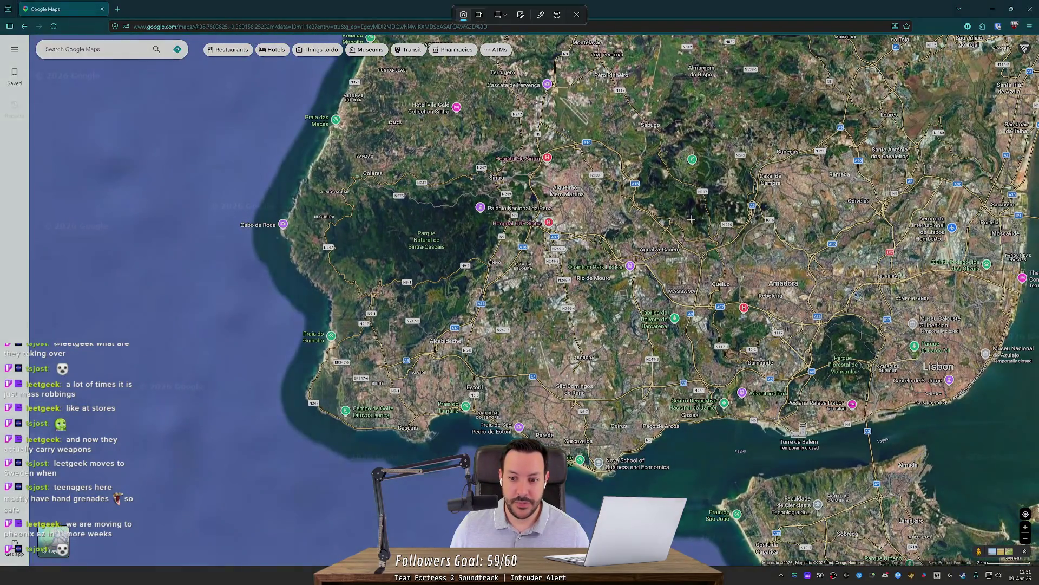
Outline a screen capture region around Amadora on the map, then dismiss it
drag(692, 219, 839, 325)
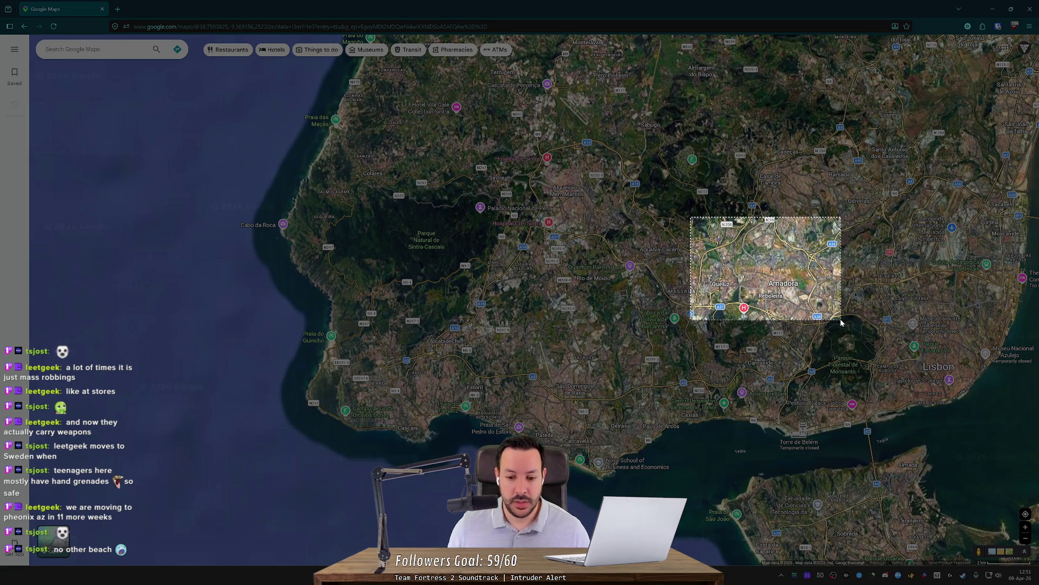
drag(840, 322, 841, 322)
key(super)
key(Escape)
Snip the Amadora region again with Win+Shift+S and zoom in toward Carcavelos
key(super+shift+s)
drag(724, 223, 840, 325)
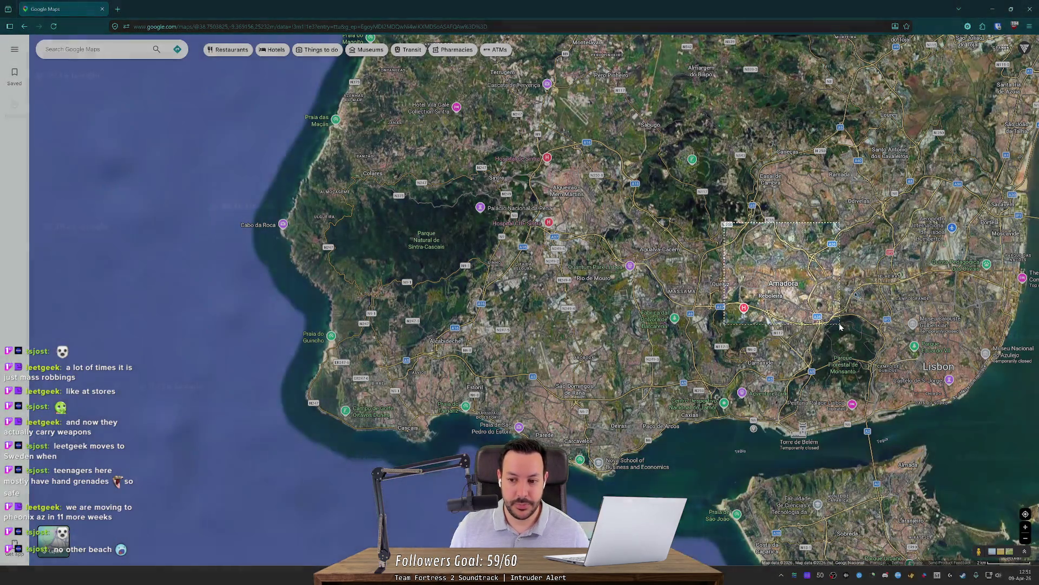
scroll(568, 493, up, 2)
scroll(586, 457, up, 3)
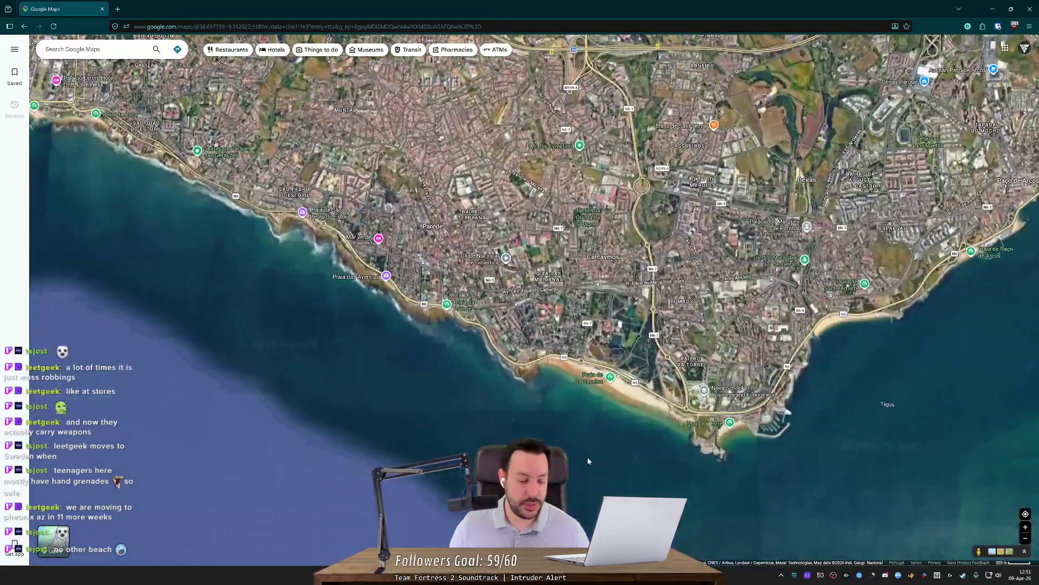
Zoom the satellite map in and out around Carcavelos beach
scroll(586, 457, up, 4)
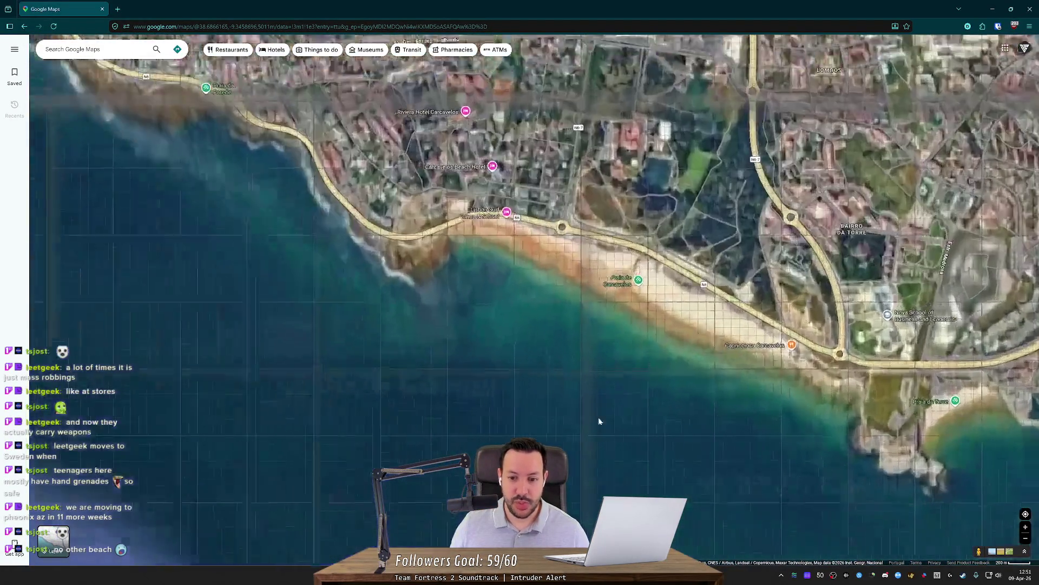
scroll(614, 296, down, 3)
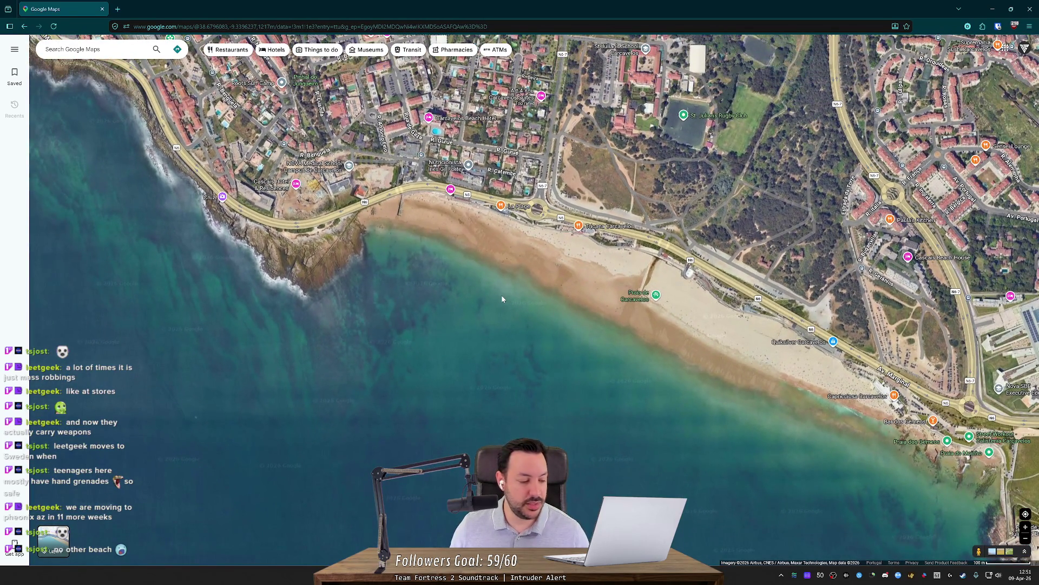
scroll(503, 294, down, 2)
scroll(506, 295, up, 1)
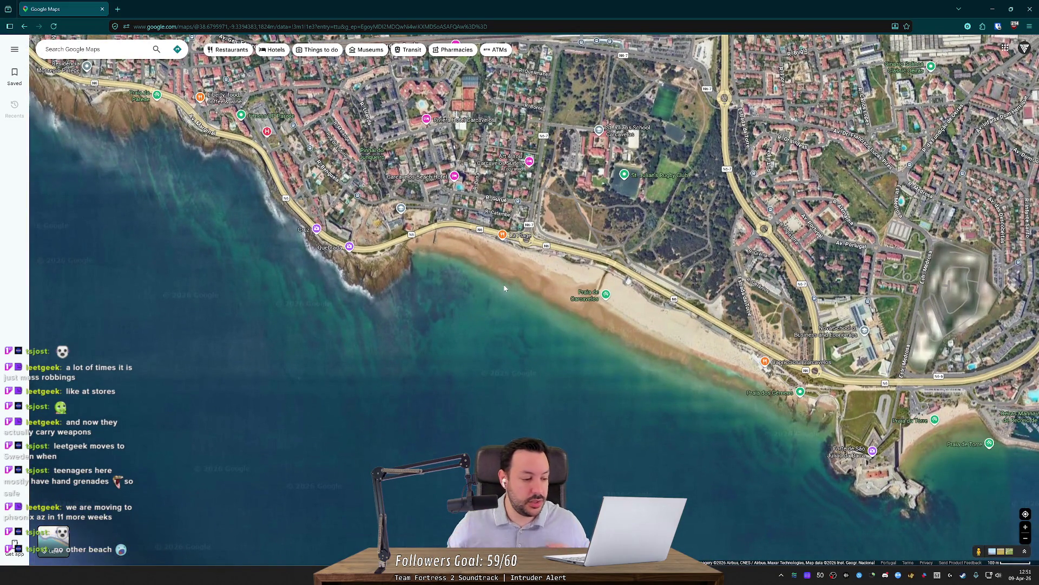
scroll(527, 273, up, 3)
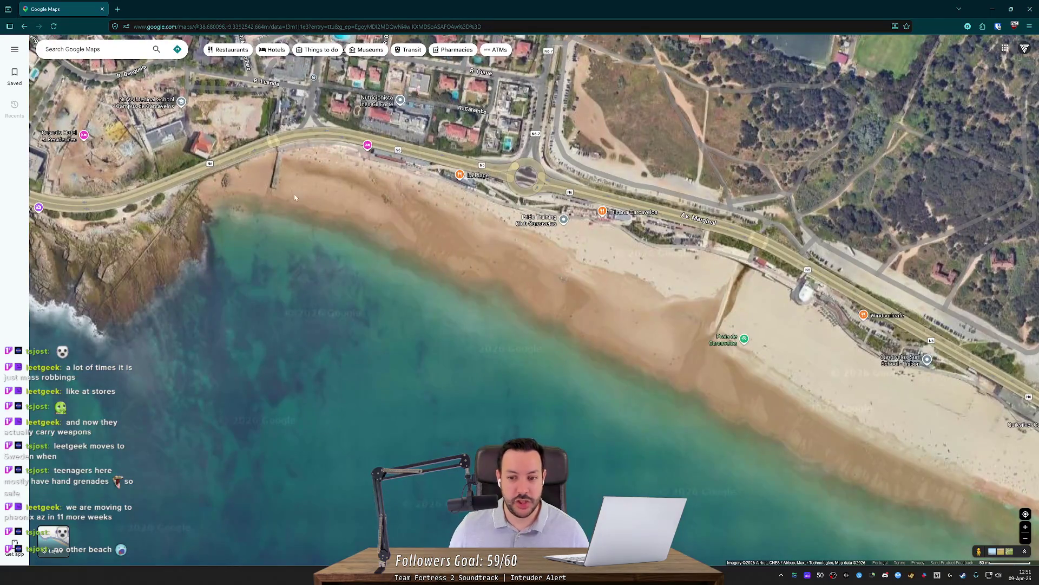
scroll(679, 330, down, 3)
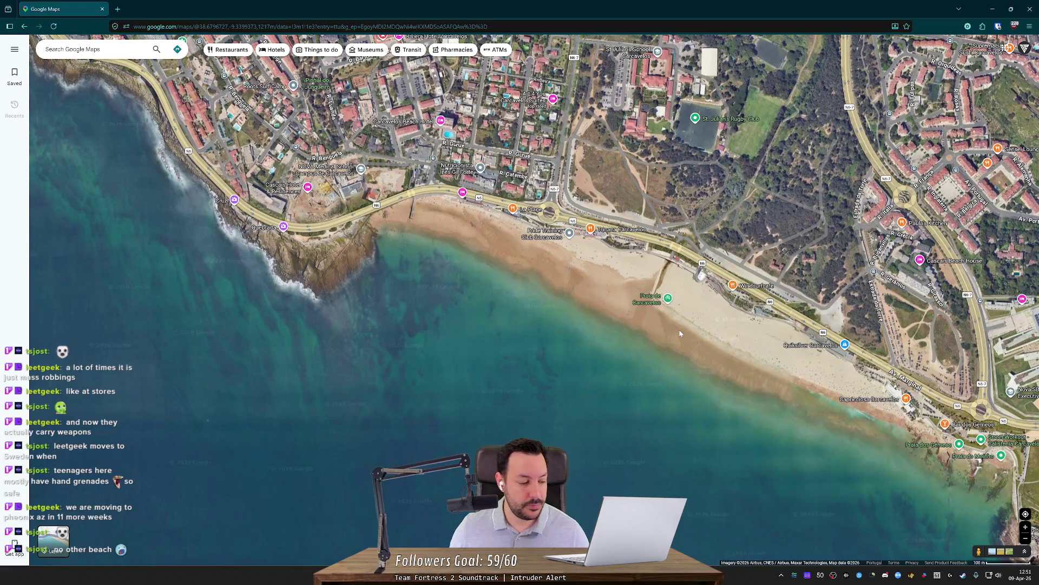
scroll(680, 333, down, 2)
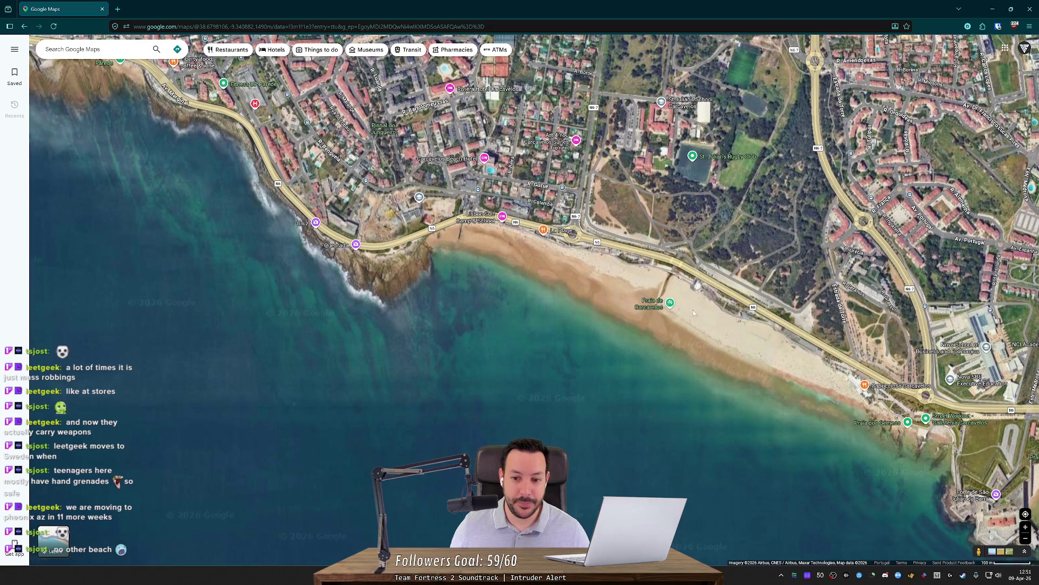
scroll(690, 325, down, 1)
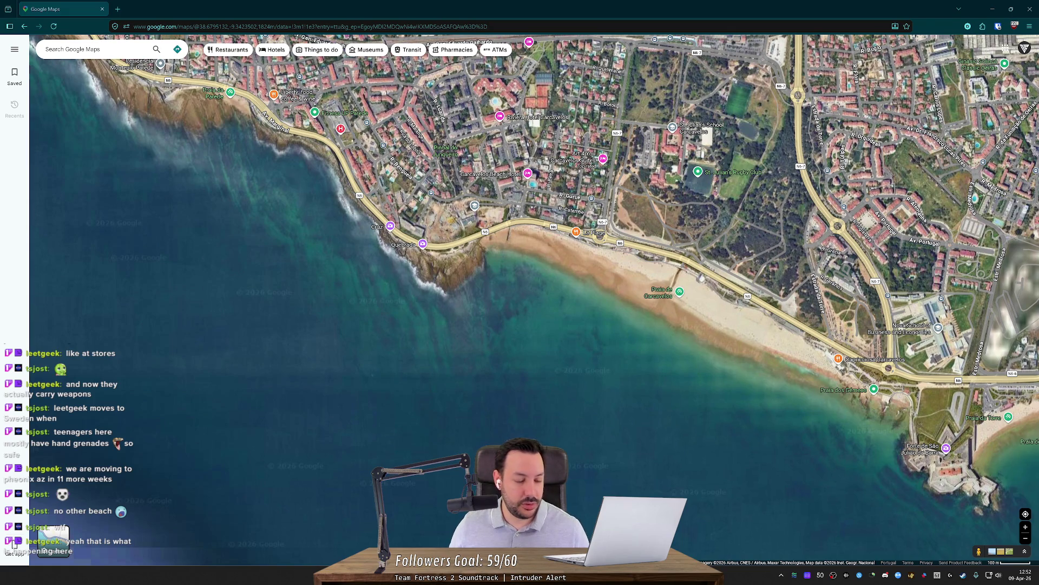
Pan west along the coast past Carcavelos toward Estoril, adjusting the zoom
drag(518, 262, 360, 248)
scroll(364, 243, up, 2)
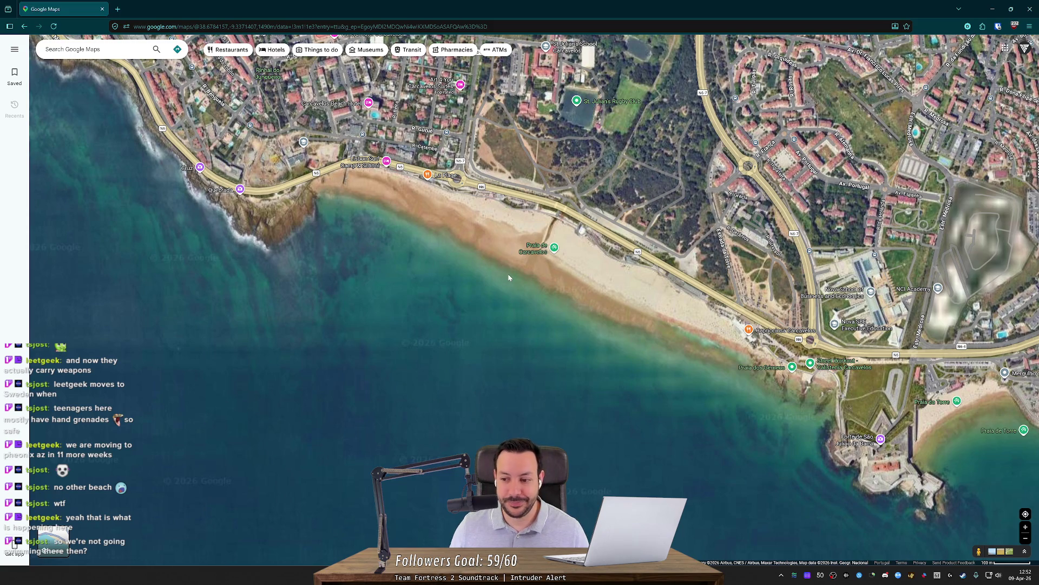
scroll(507, 274, down, 3)
scroll(490, 282, up, 1)
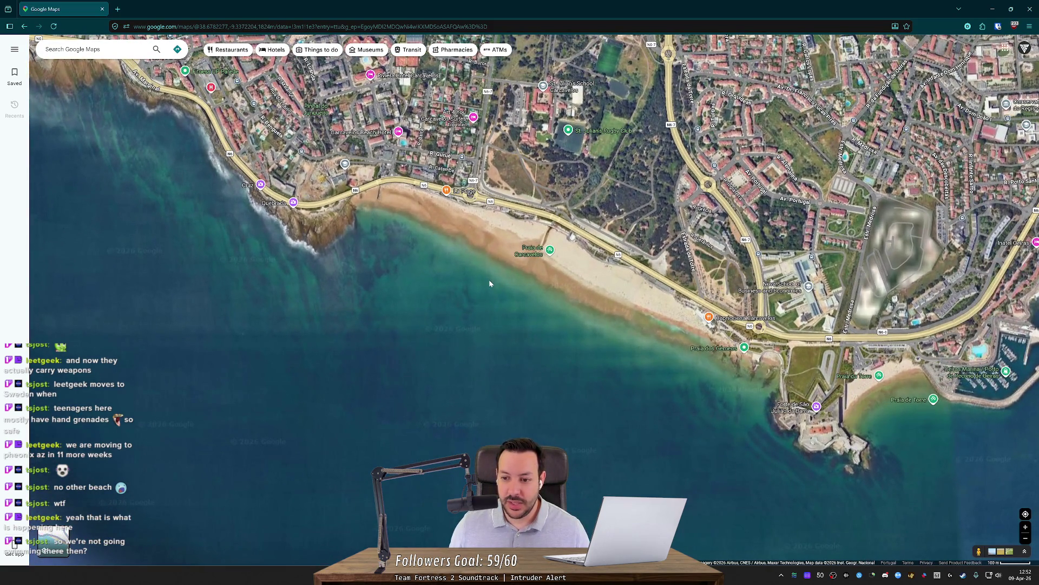
drag(449, 264, 455, 324)
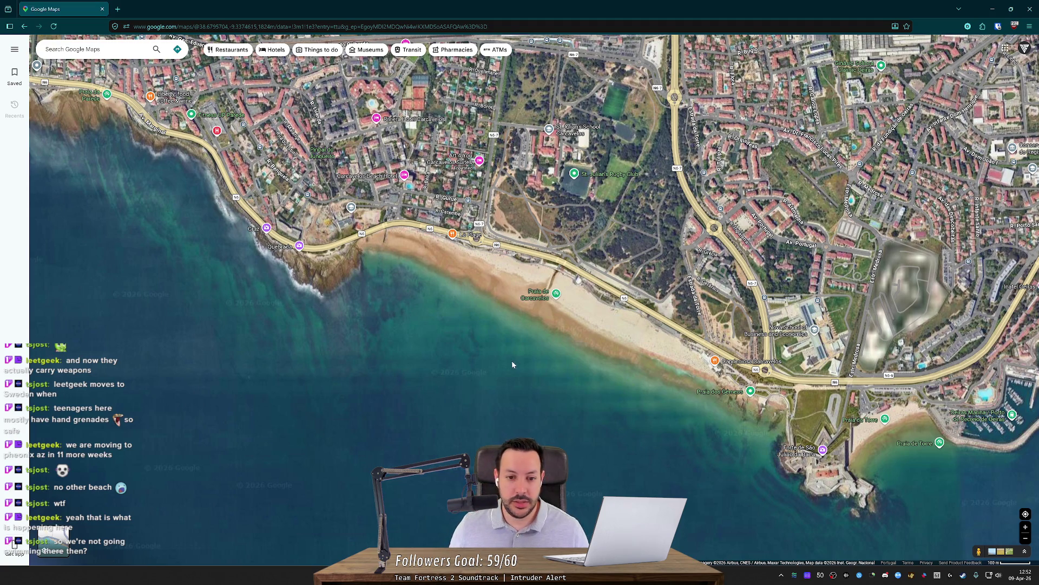
scroll(471, 379, down, 2)
scroll(461, 412, down, 3)
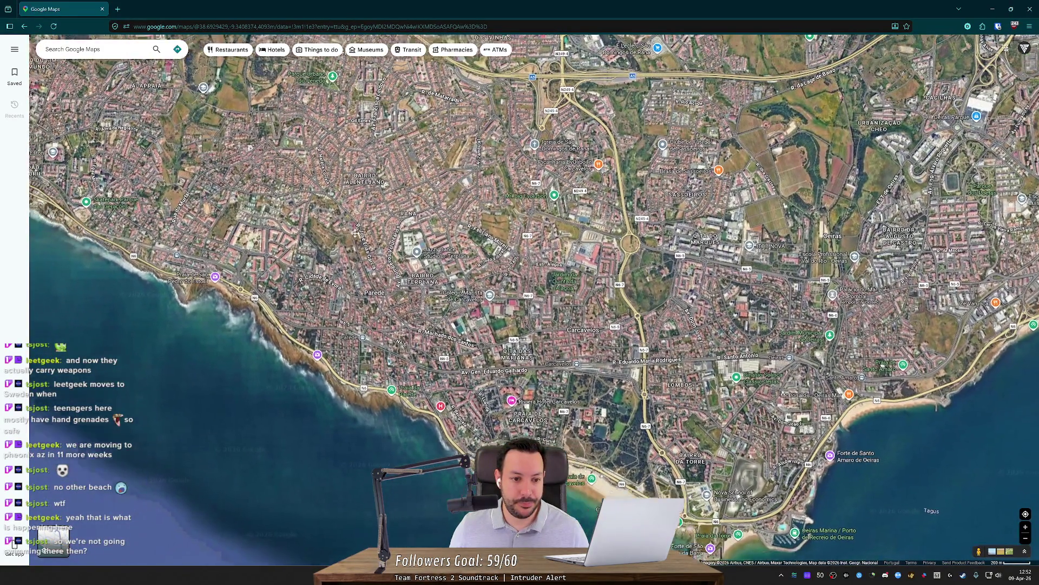
drag(355, 232, 372, 219)
drag(224, 438, 301, 466)
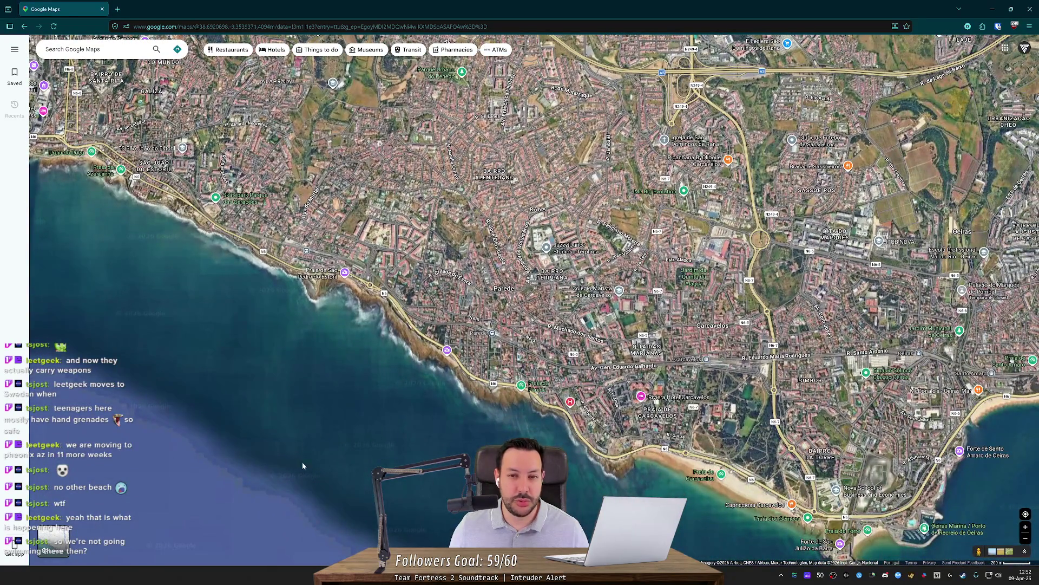
drag(409, 465, 329, 404)
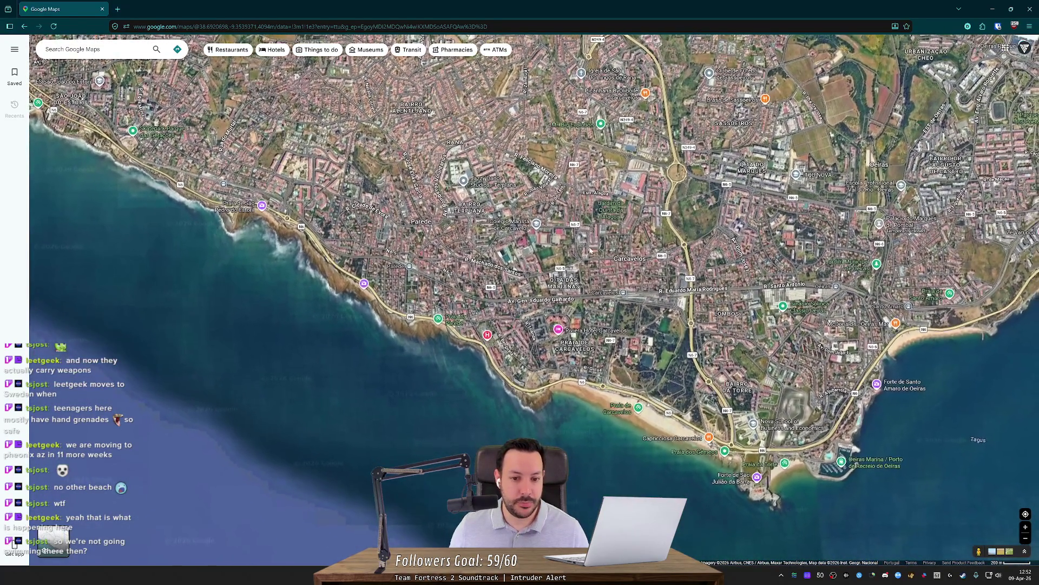
scroll(570, 395, down, 5)
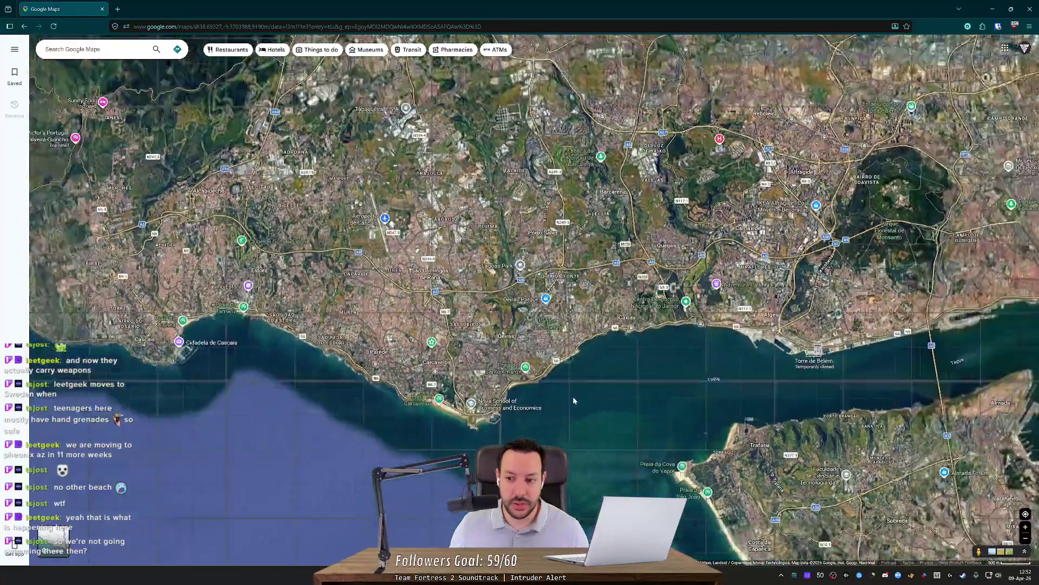
scroll(397, 423, up, 3)
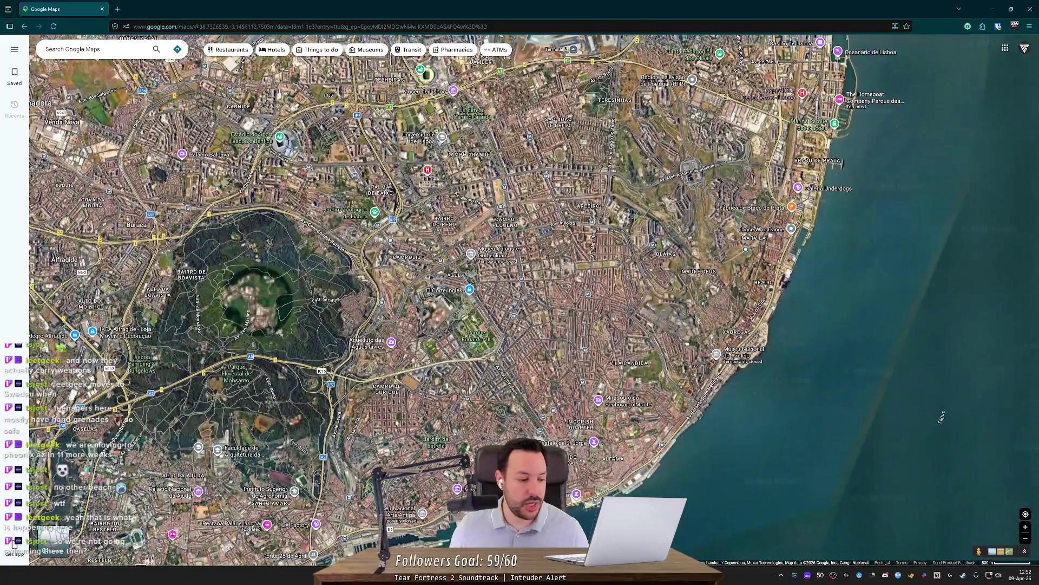
Frame the Cascais–Estoril coast from Cabo Raso to Oeiras and start a screen capture
drag(397, 423, 623, 303)
scroll(520, 388, down, 2)
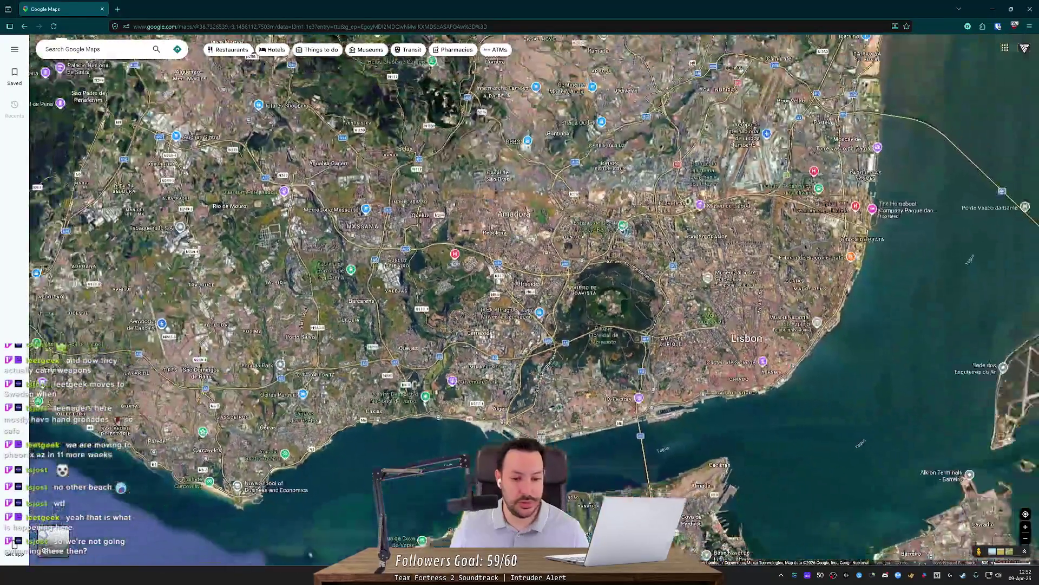
scroll(520, 388, up, 2)
scroll(519, 389, up, 2)
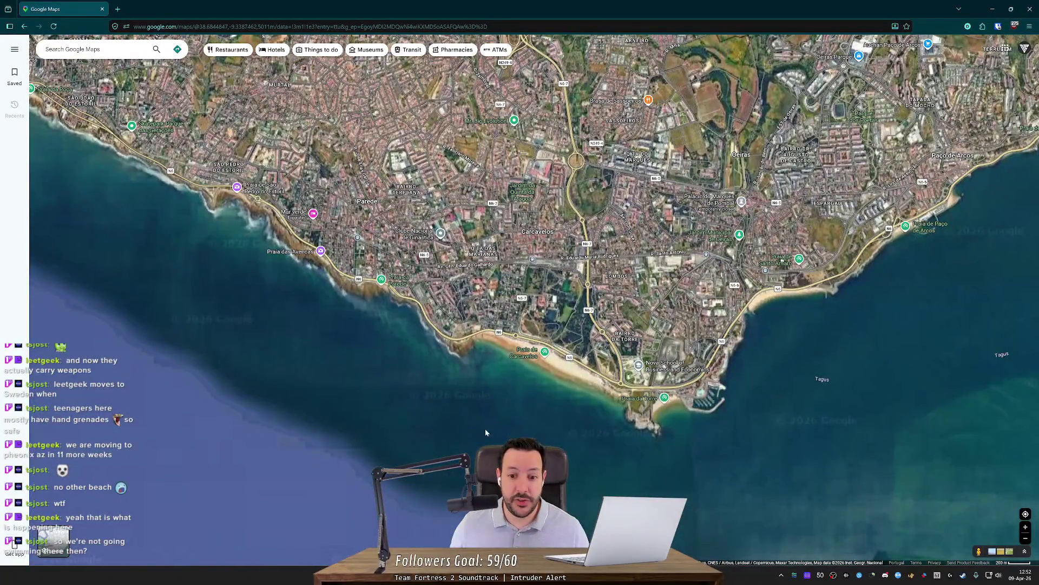
scroll(485, 310, down, 2)
drag(484, 310, 583, 410)
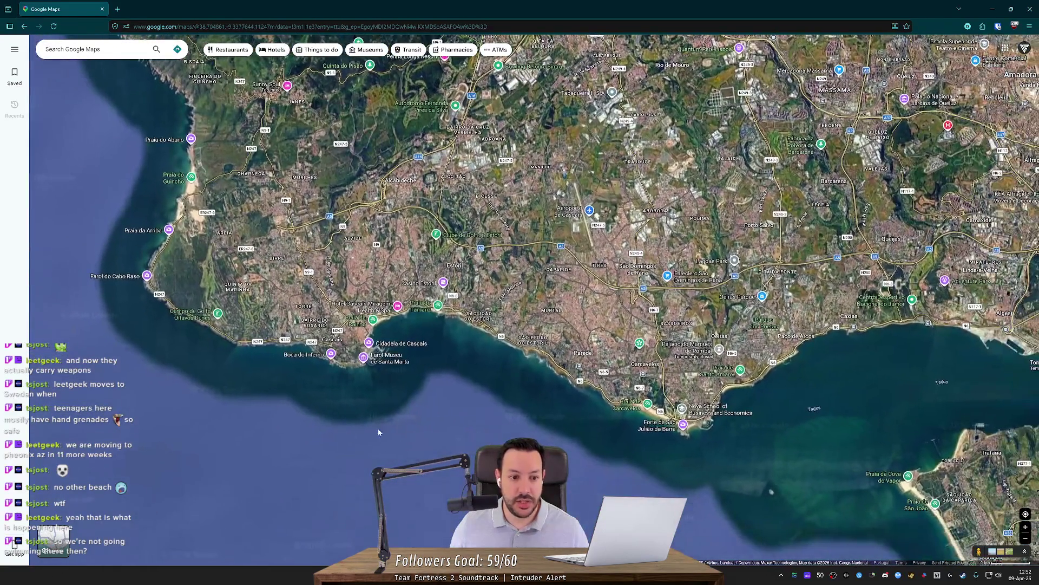
key(super+shift+s)
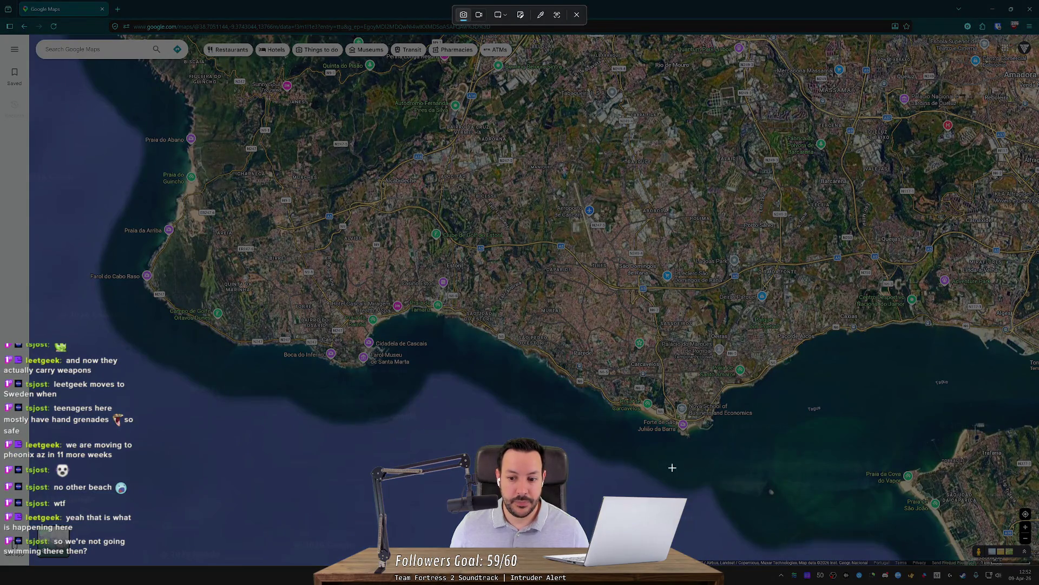
Select the Cascais coastline as the snip region, then zoom in on Carcavelos and Oeiras marina
mouse_move(727, 466)
mouse_down()
mouse_move(200, 209)
mouse_move(139, 153)
mouse_move(174, 128)
mouse_move(159, 124)
mouse_move(159, 143)
mouse_move(139, 144)
mouse_up()
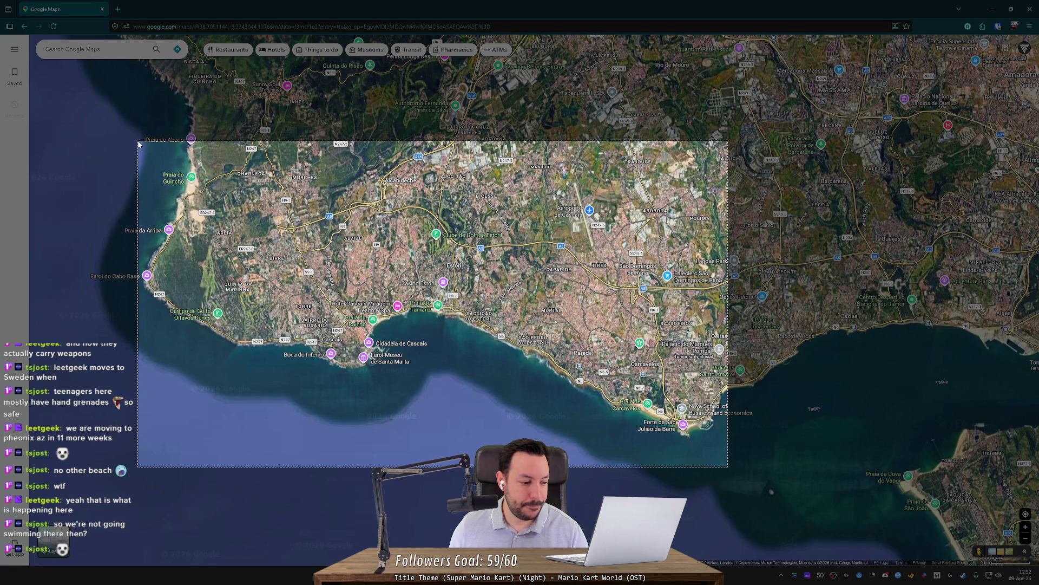
mouse_move(138, 143)
mouse_down()
mouse_move(186, 156)
mouse_move(698, 441)
mouse_up()
scroll(704, 438, up, 3)
scroll(676, 435, up, 3)
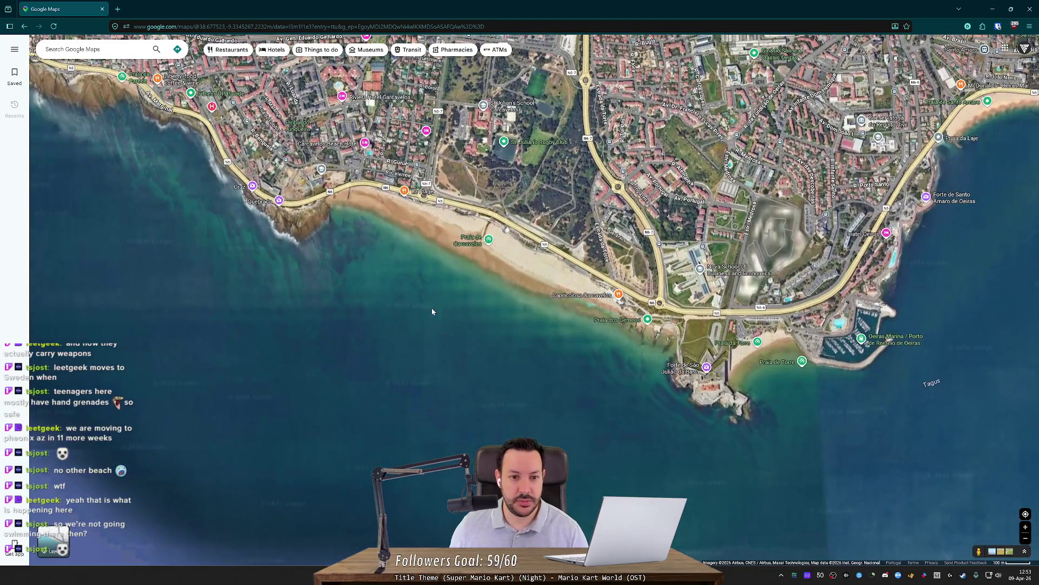
Re-centre and pan the satellite view along Carcavelos beach
drag(431, 307, 396, 375)
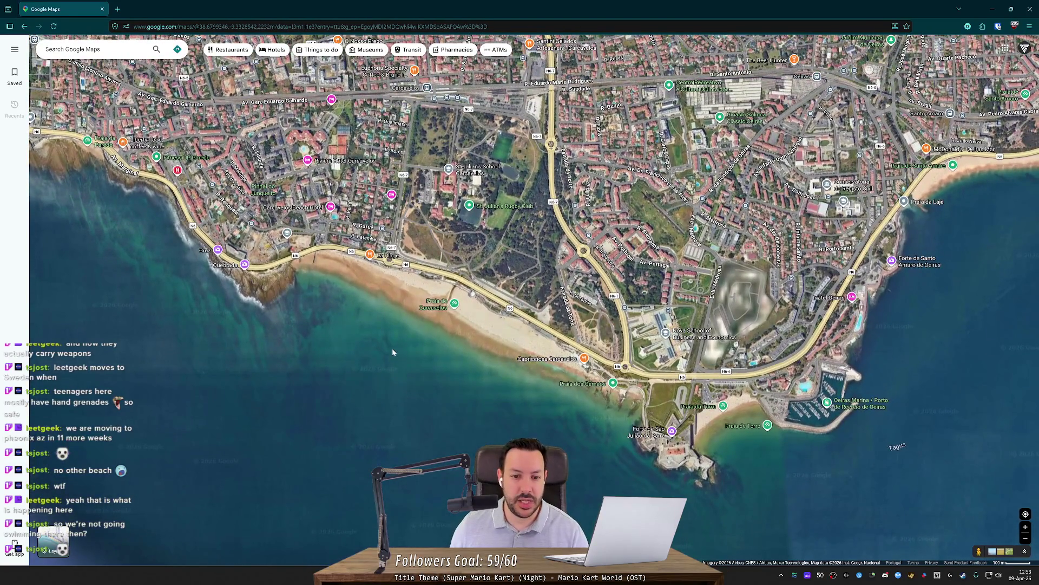
scroll(392, 347, down, 3)
scroll(391, 346, up, 2)
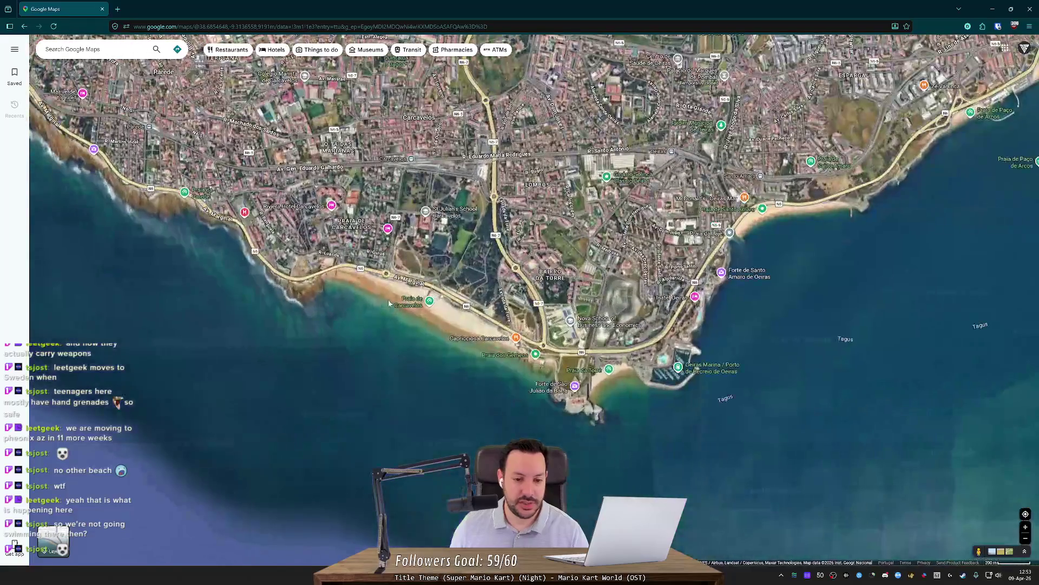
scroll(397, 349, up, 2)
drag(407, 338, 463, 352)
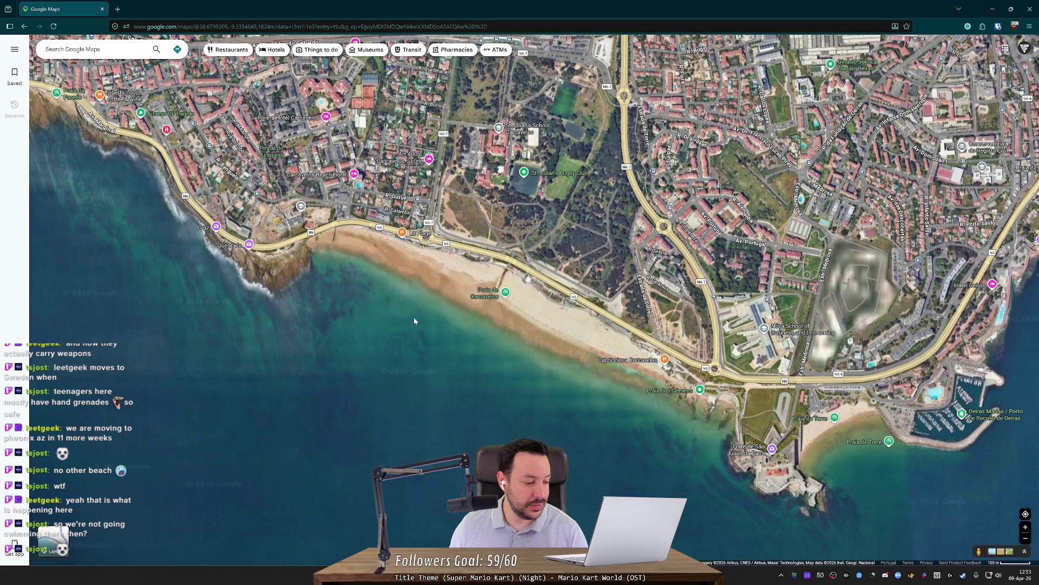
Zoom out over Lisbon, then in on Almada to centre the Cristo Rei sanctuary
scroll(427, 317, down, 5)
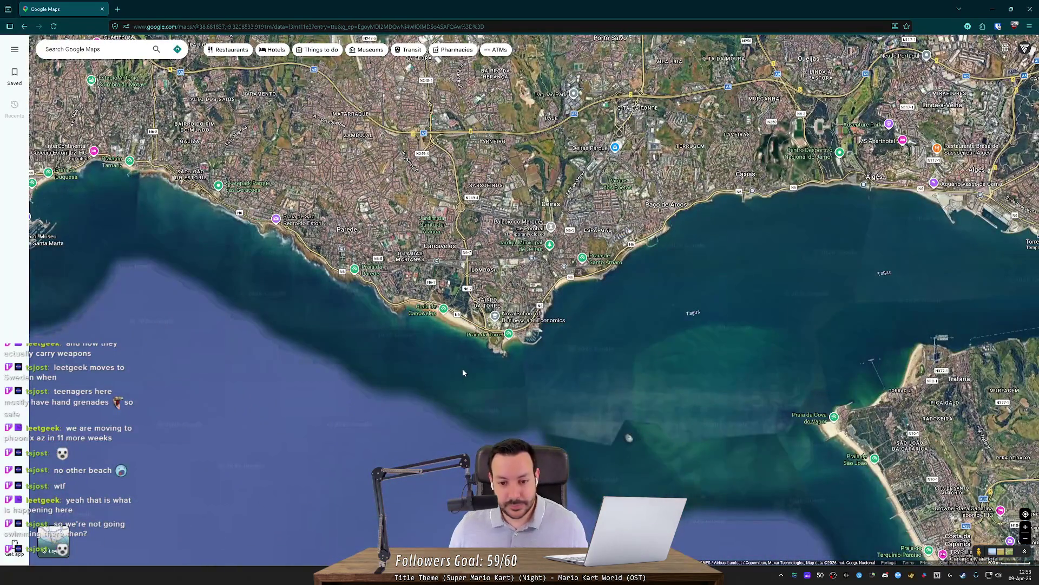
scroll(463, 370, down, 3)
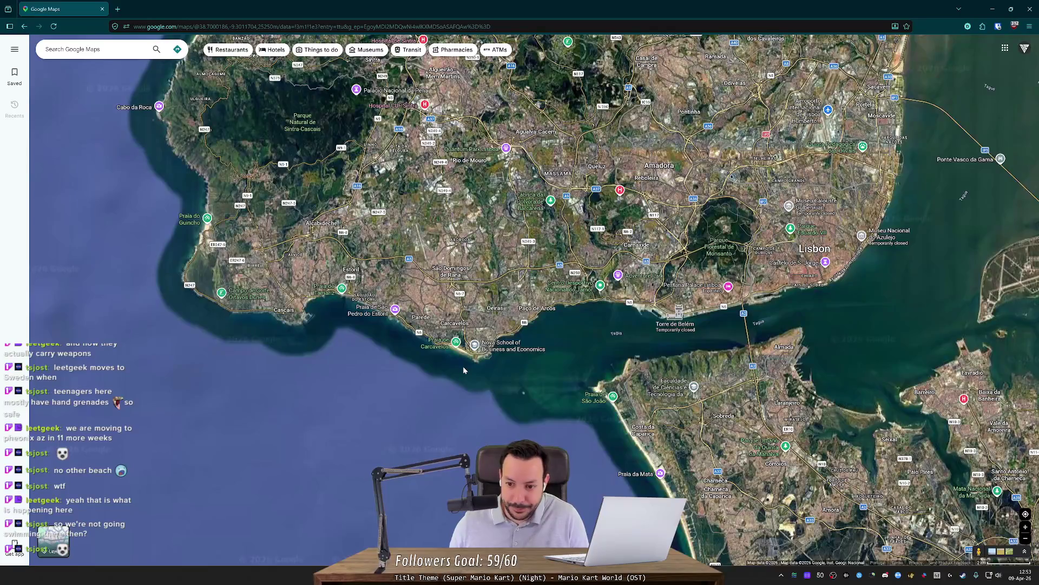
scroll(462, 366, down, 2)
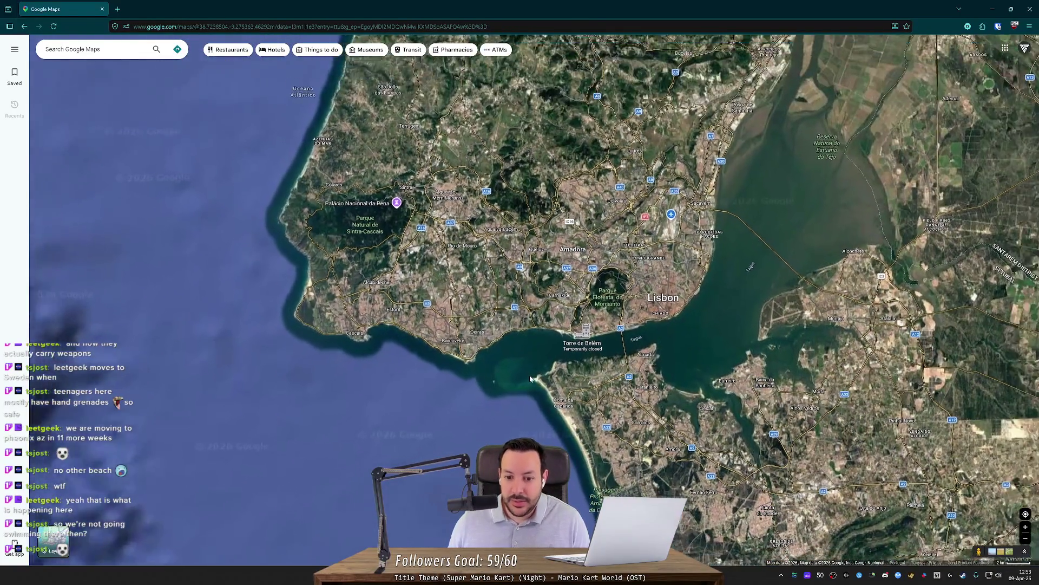
scroll(530, 378, up, 2)
scroll(644, 450, up, 5)
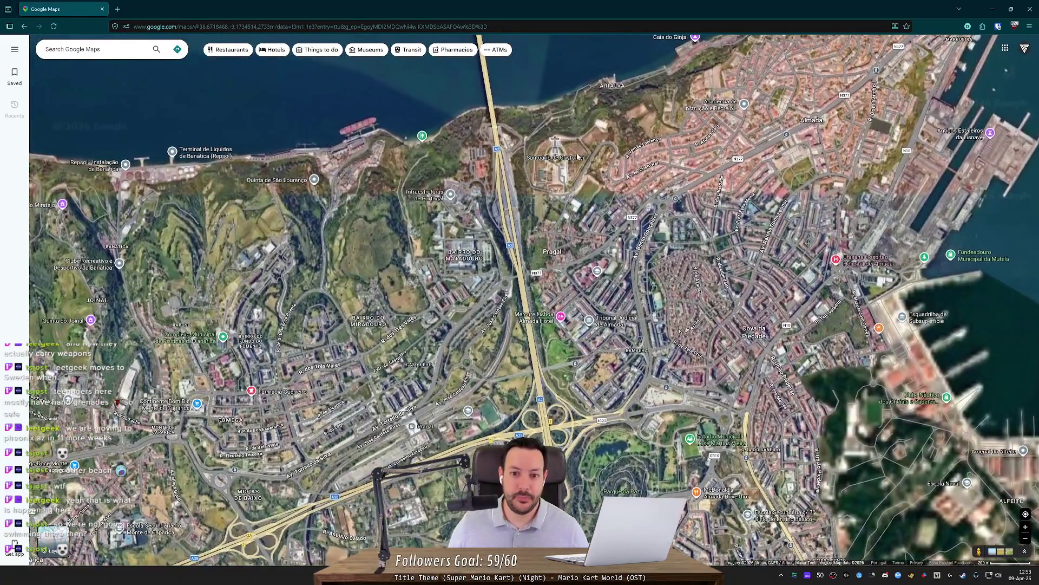
scroll(498, 273, up, 3)
drag(498, 274, 554, 417)
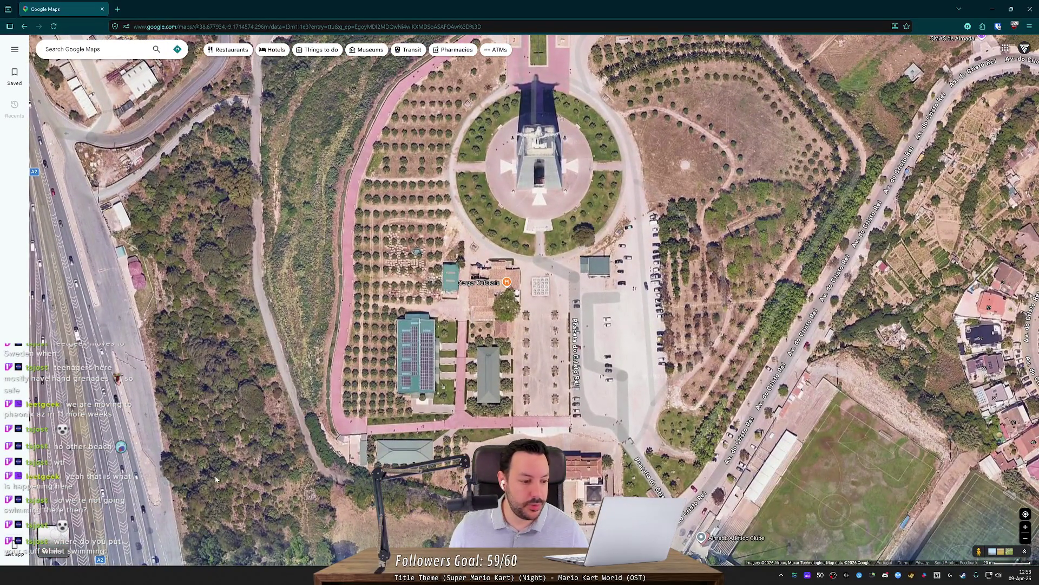
mouse_move(58, 549)
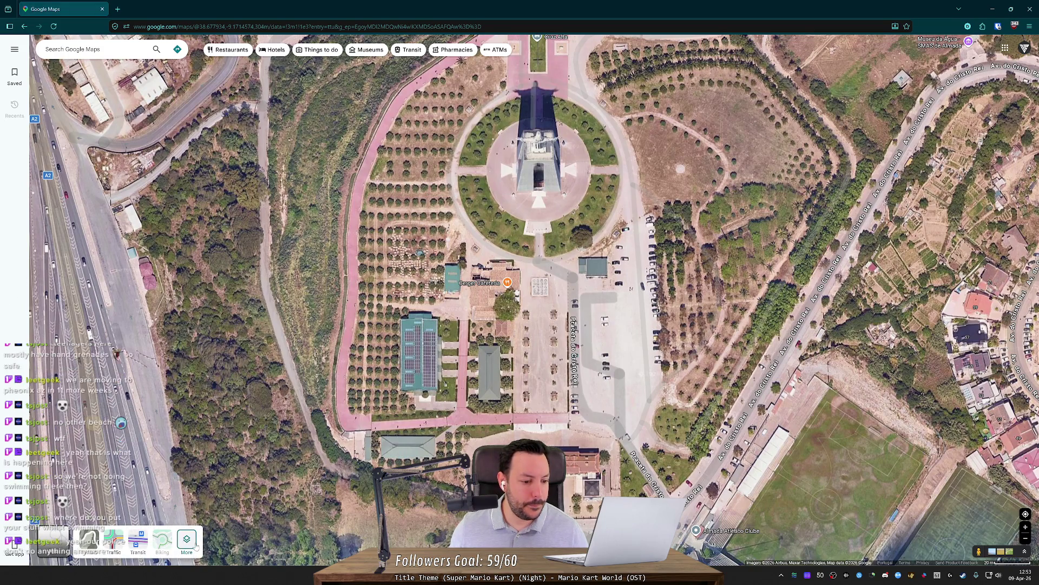
Turn on Globe view and tilt the 3D map toward the Lisbon shore
click(186, 541)
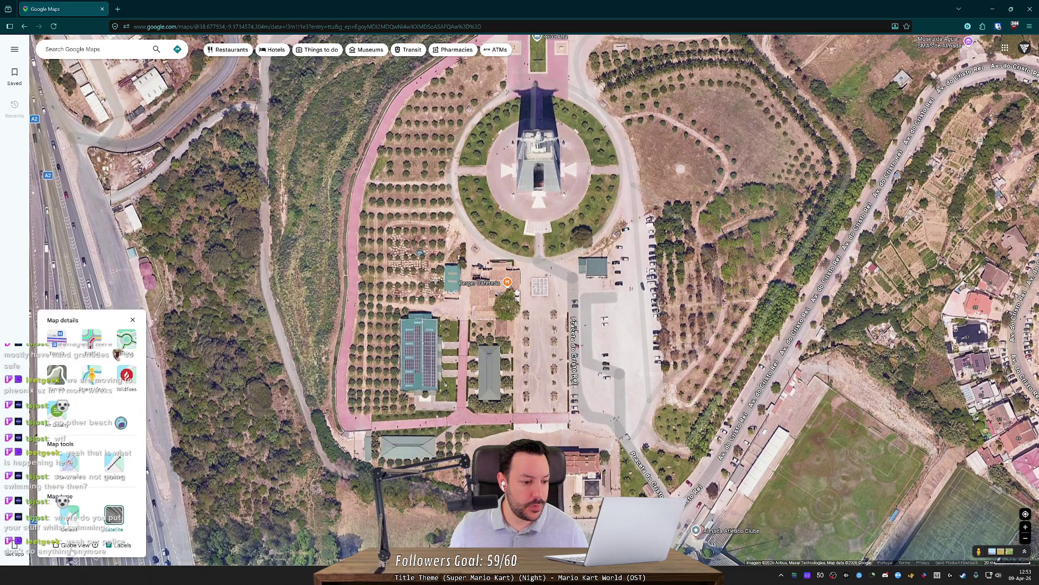
click(73, 546)
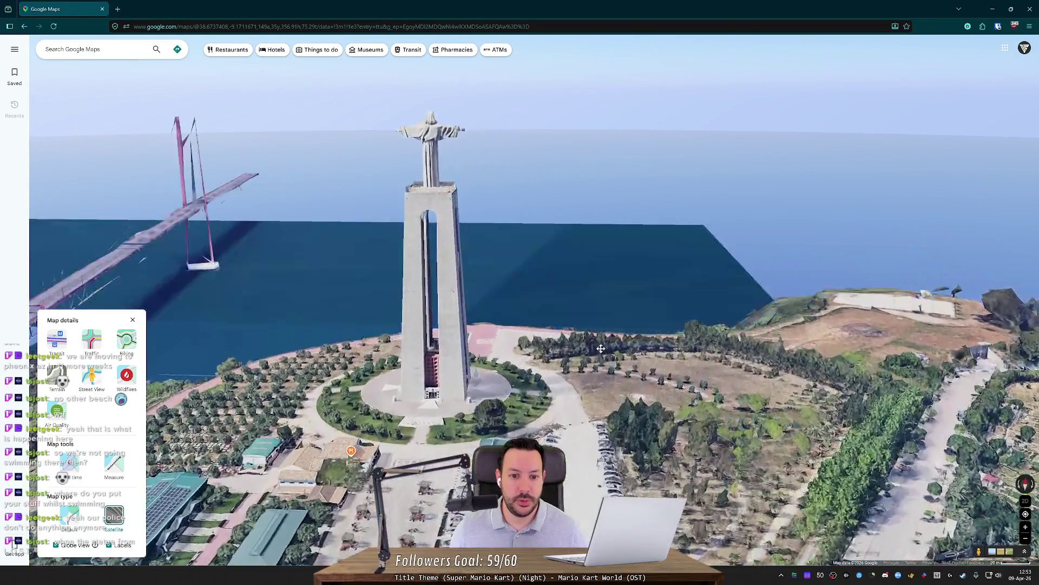
mouse_move(601, 348)
mouse_down()
mouse_move(447, 251)
mouse_move(498, 279)
mouse_move(515, 263)
mouse_move(544, 272)
mouse_up()
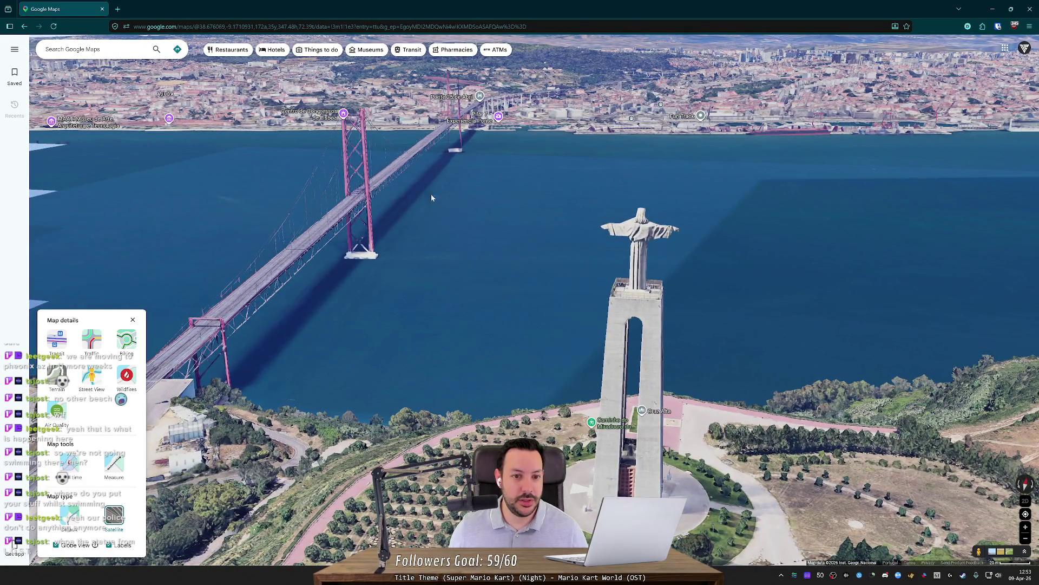
scroll(524, 164, up, 1)
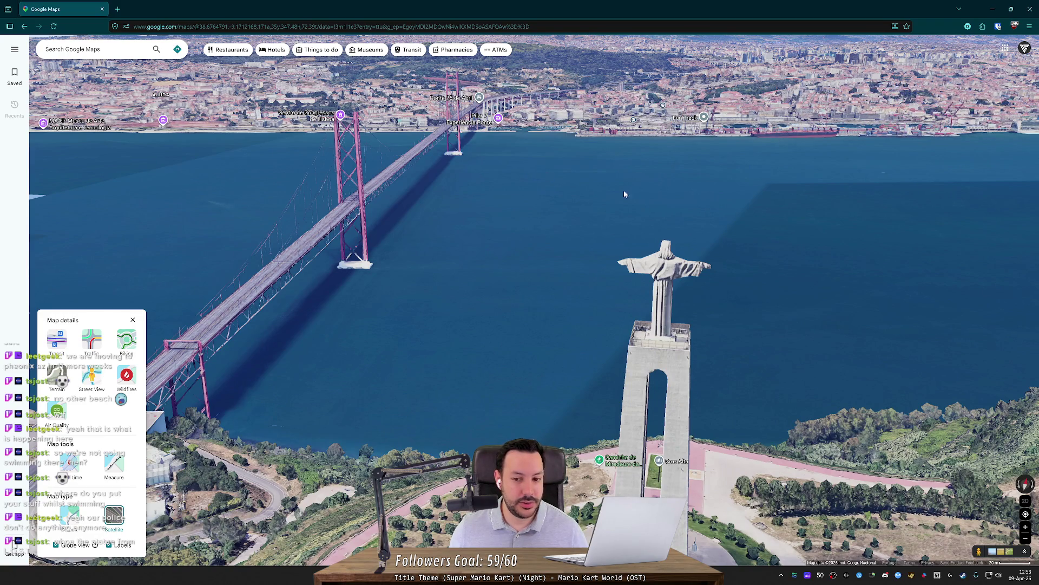
Orbit the 3D view to show the bridge, centre Cristo Rei, then return to Unity
mouse_move(713, 243)
mouse_down()
mouse_move(641, 281)
mouse_move(333, 199)
mouse_move(650, 335)
mouse_move(459, 281)
mouse_up()
mouse_move(398, 249)
mouse_down()
mouse_move(510, 259)
mouse_move(492, 261)
mouse_up()
scroll(506, 263, up, 1)
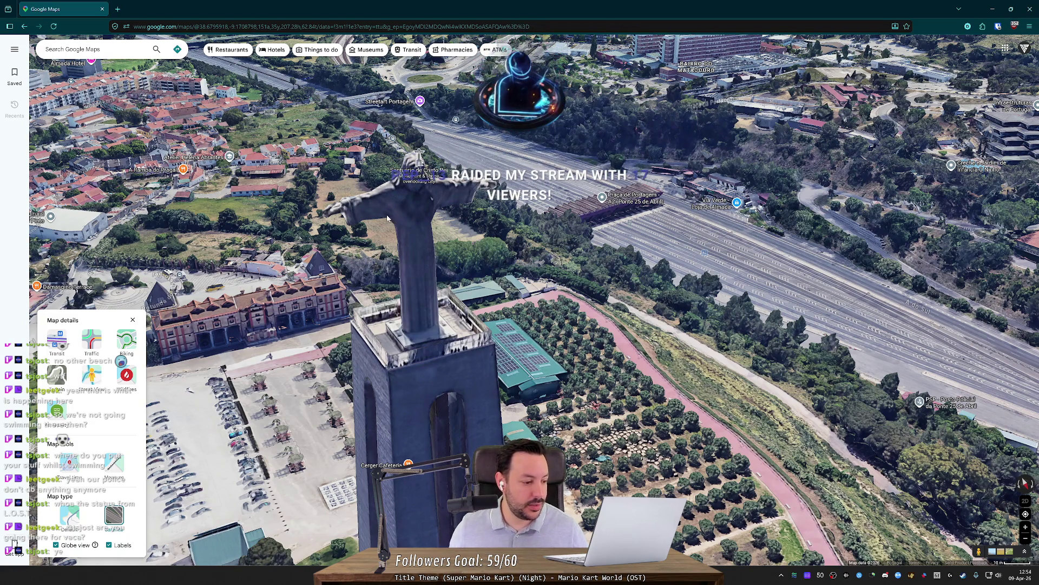
key(alt+Tab)
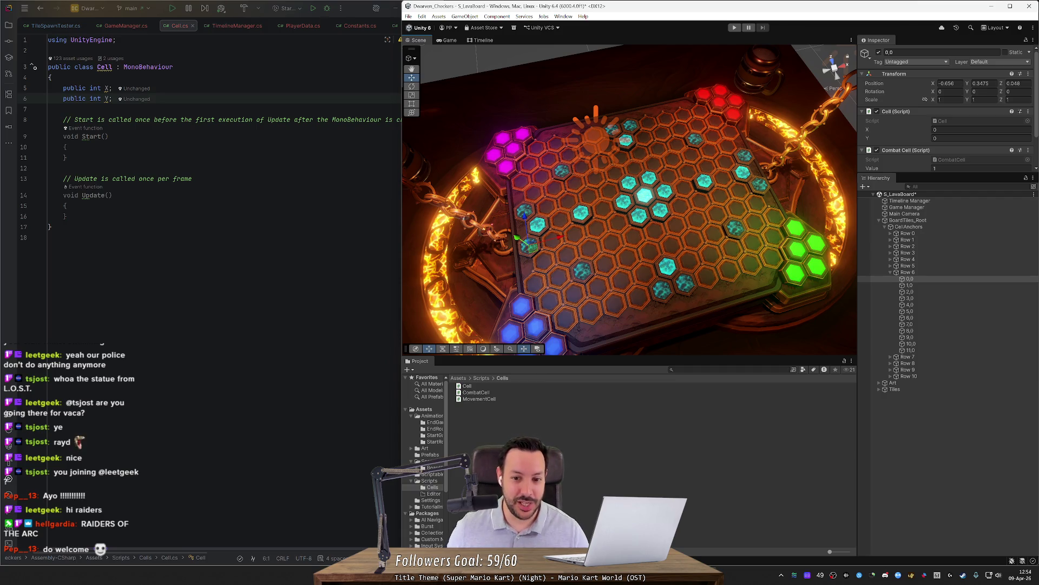
Zoom the Scene view on the lava hex board, then enter the search 'vercel next.js'
scroll(643, 195, down, 3)
scroll(642, 196, up, 3)
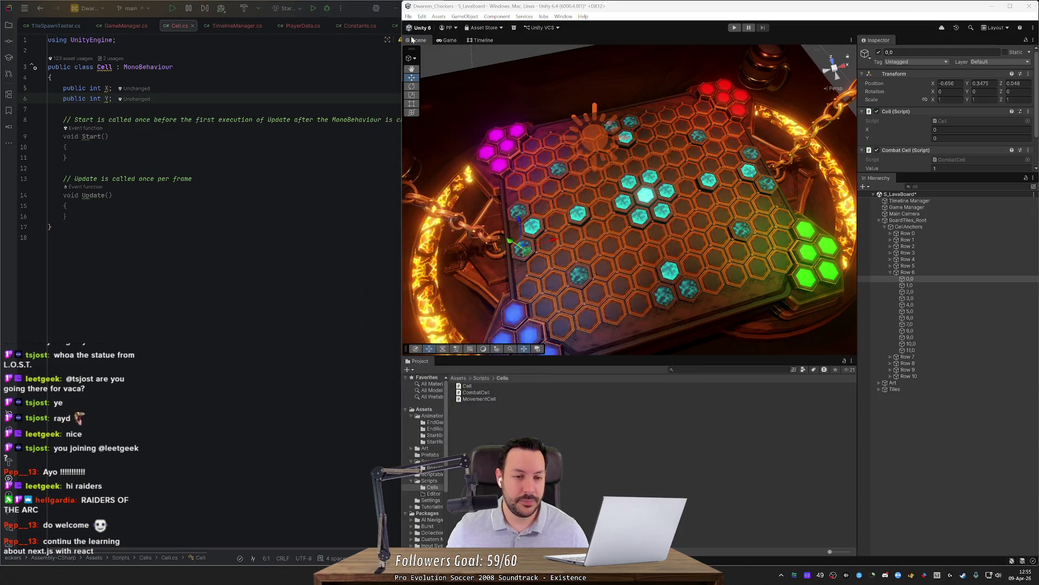
text(vercel next.js)
Search 'vercel next.js' and open and scroll through the Next.js on Vercel page
key(Return)
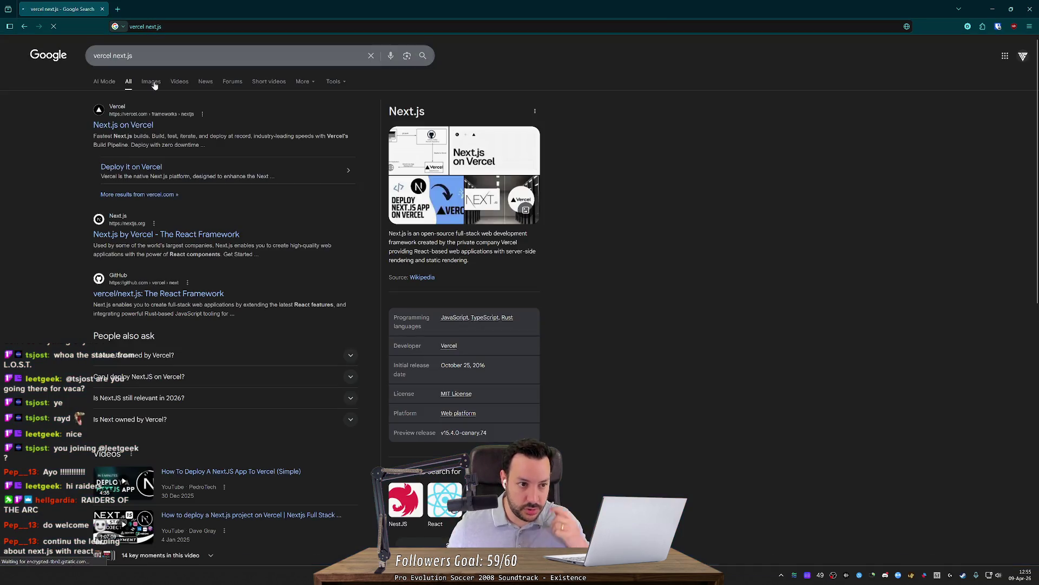
click(116, 126)
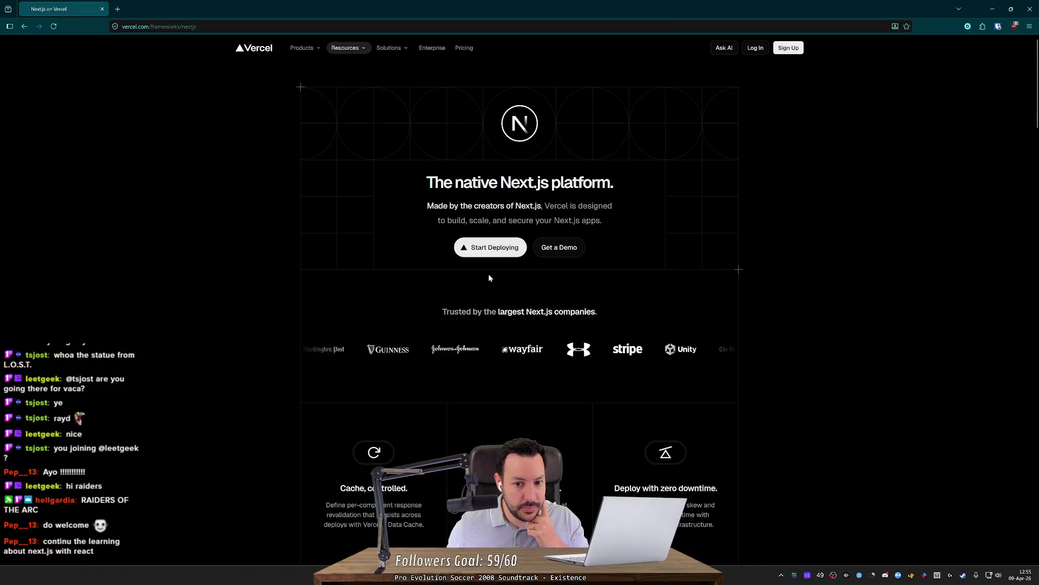
scroll(435, 295, down, 10)
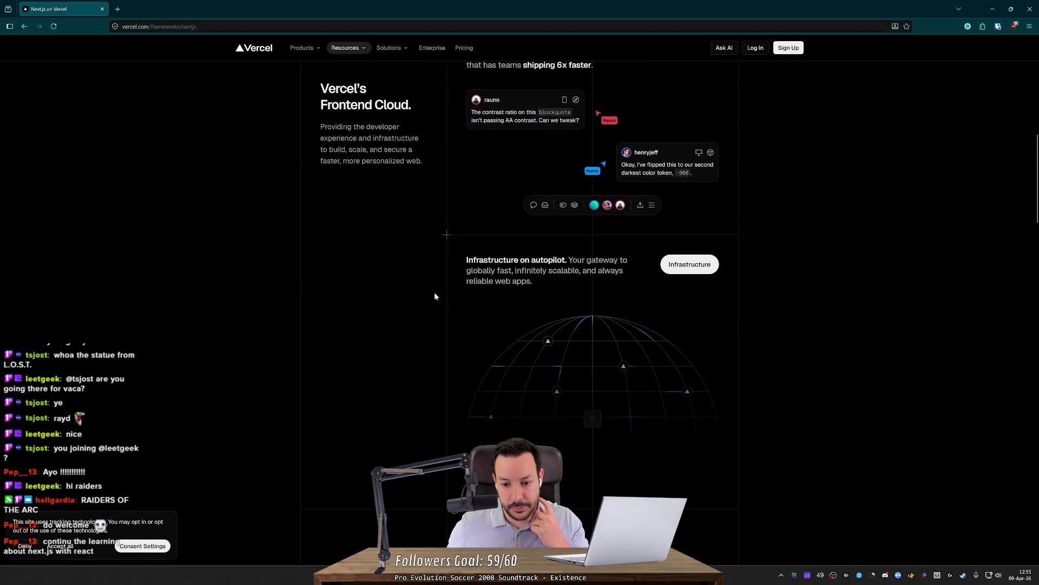
scroll(434, 291, down, 5)
scroll(351, 283, down, 5)
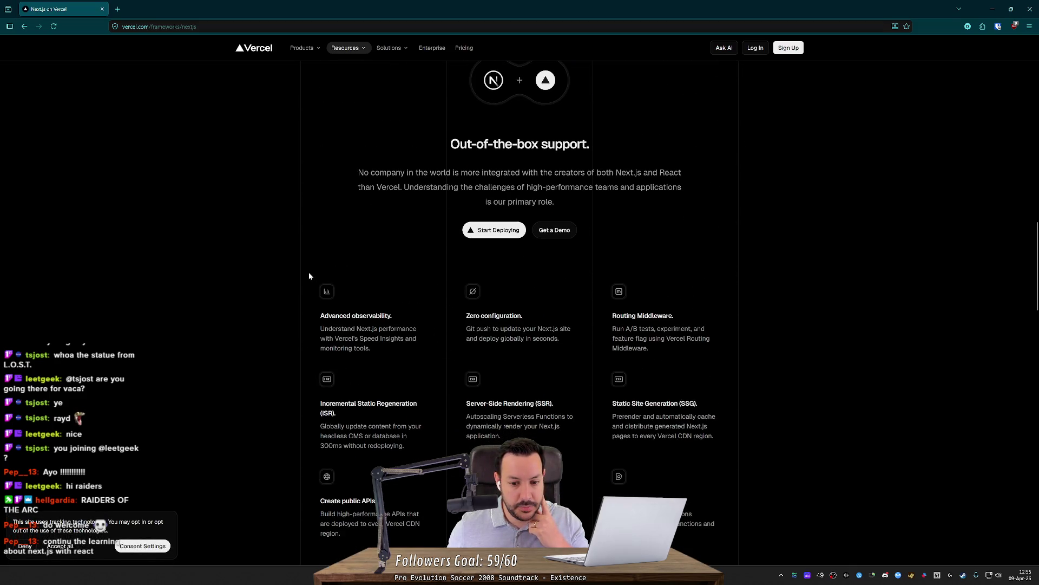
scroll(299, 239, up, 8)
scroll(316, 229, up, 6)
Try the Get a Demo and Start Deploying pages, returning to Next.js on Vercel each time
click(567, 247)
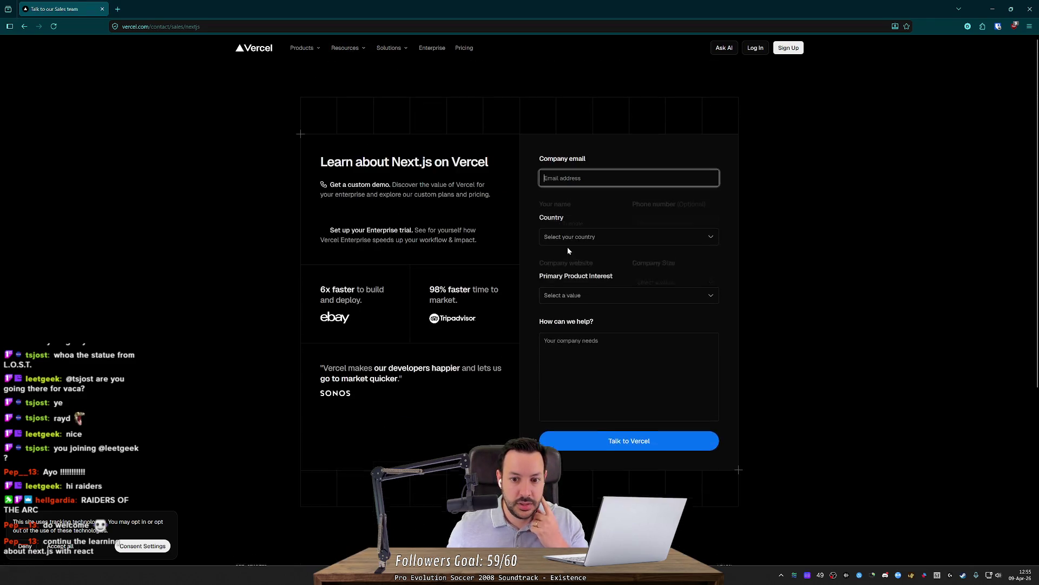
key(alt+Left)
click(488, 247)
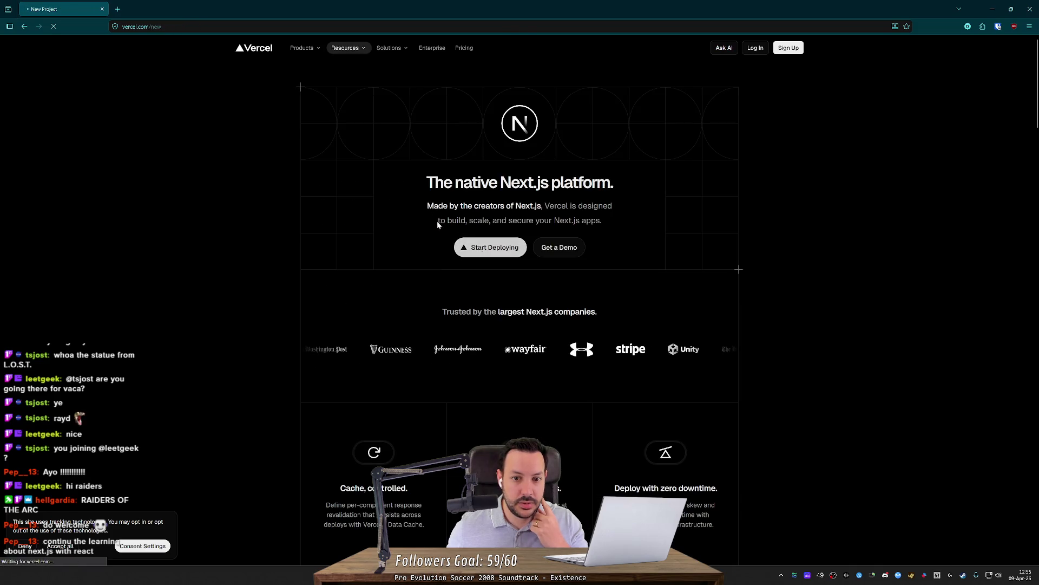
key(alt+Left)
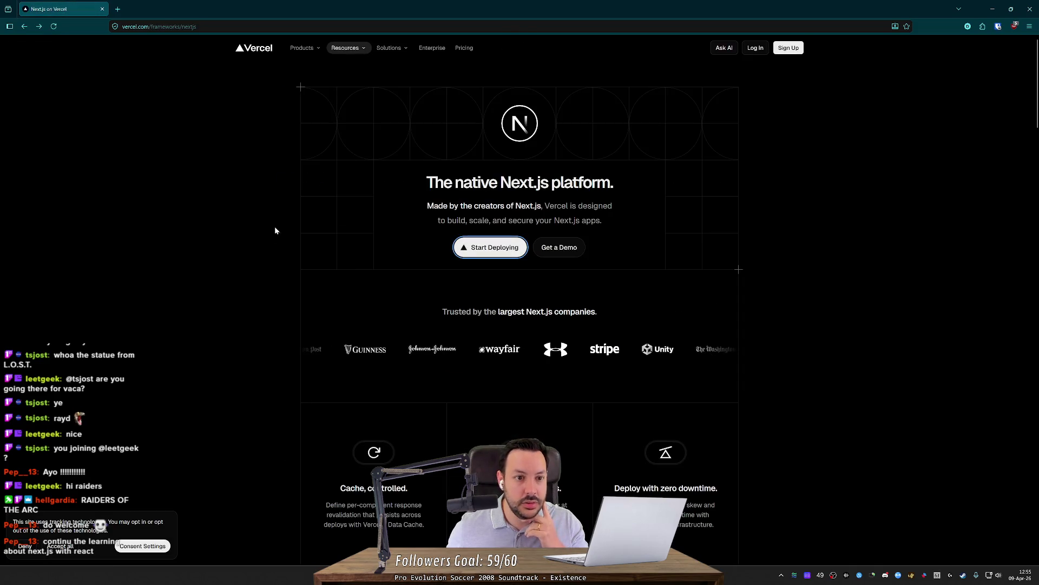
Visit the Vercel Academy courses page, come back, then type 'push' in the address bar
mouse_move(344, 48)
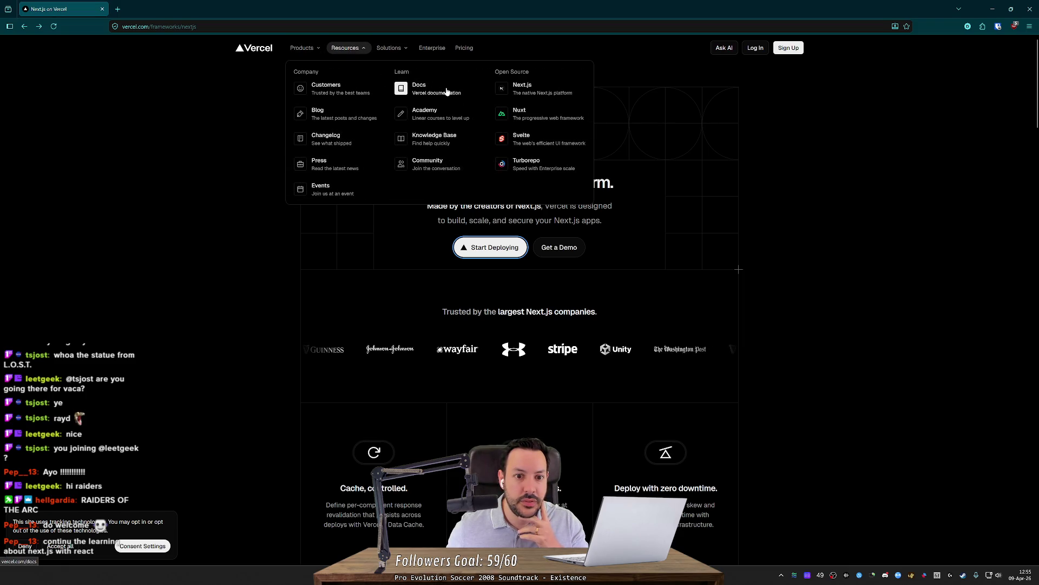
click(440, 116)
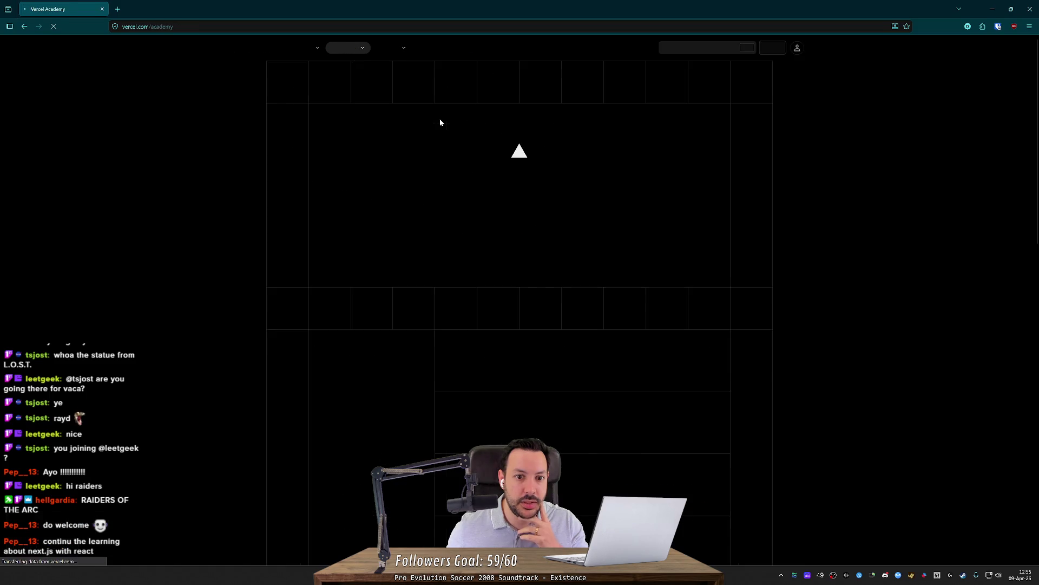
scroll(376, 313, down, 6)
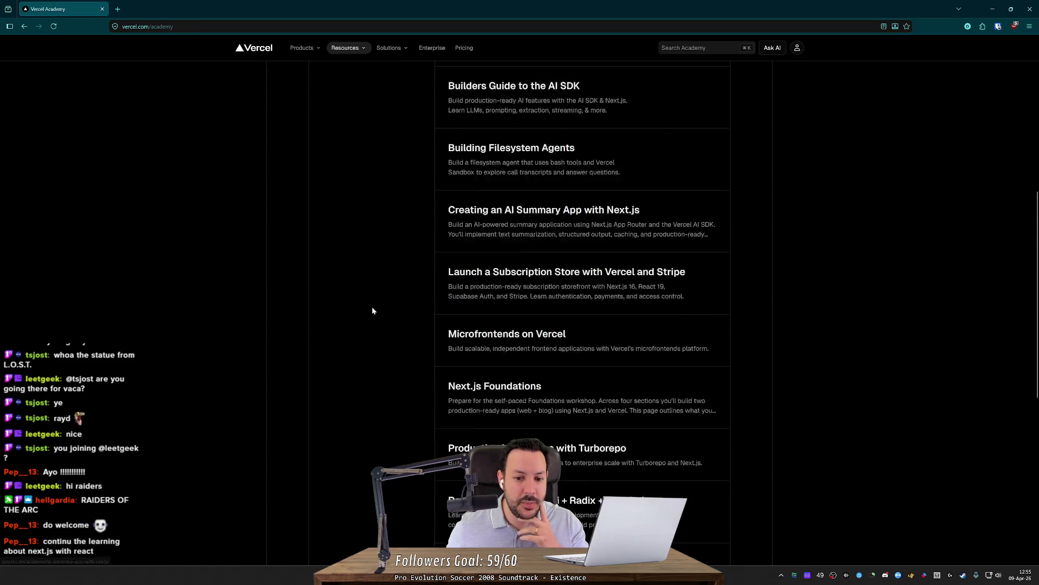
key(alt+Left)
scroll(305, 235, down, 2)
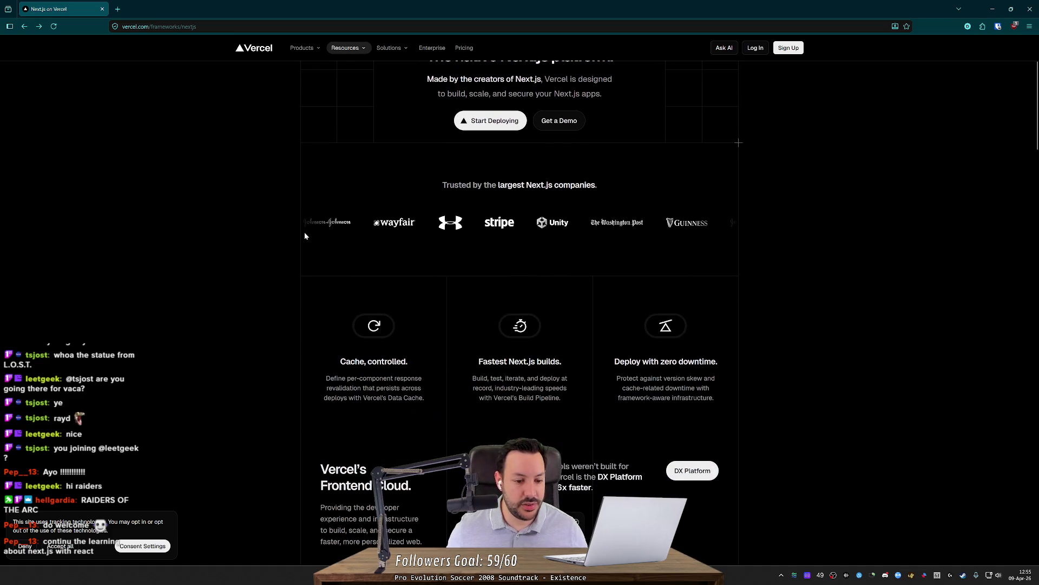
scroll(282, 230, up, 2)
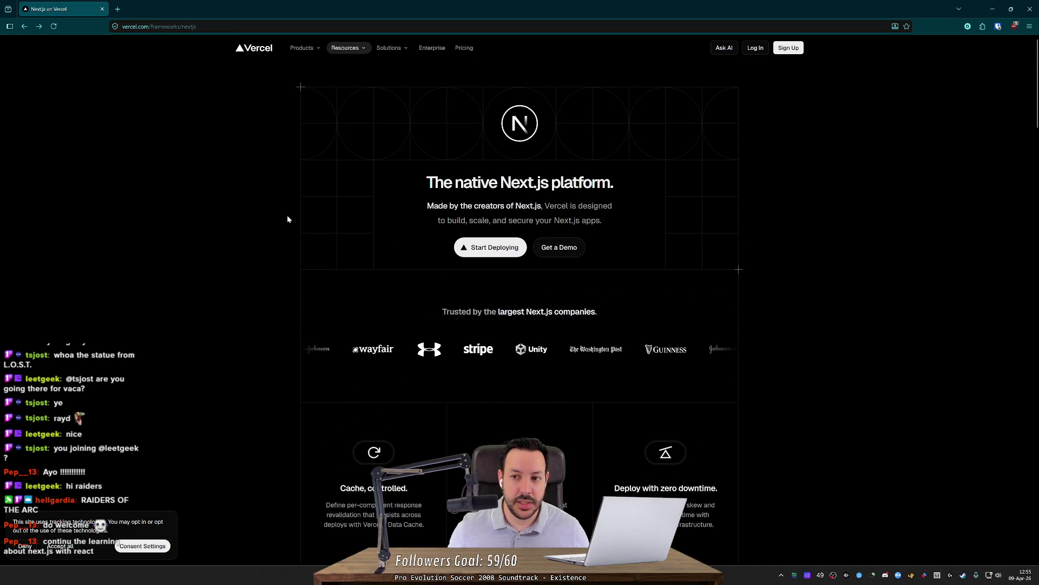
click(225, 26)
text(push)
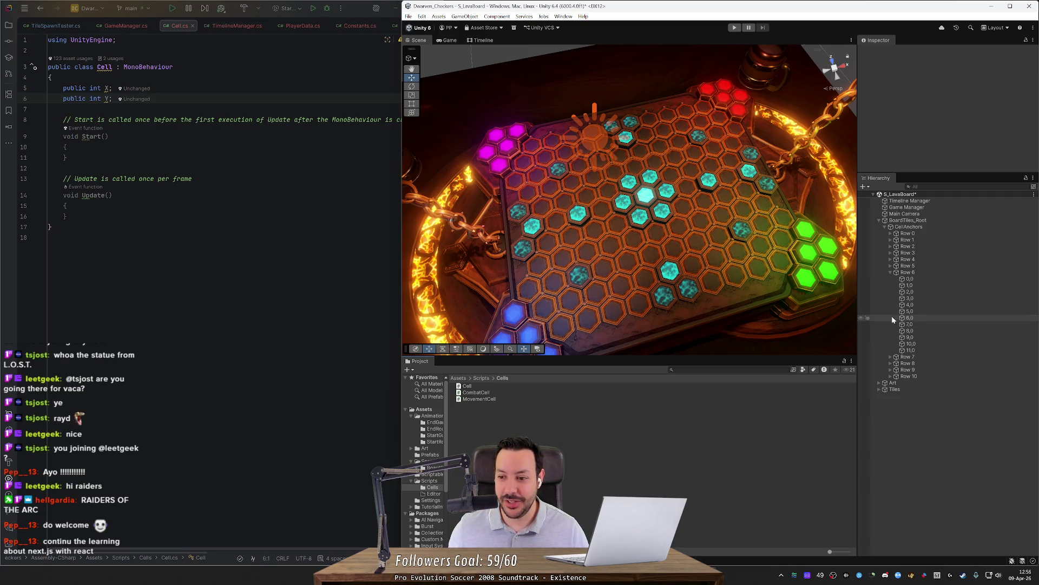
Widen the Scene view, orbit around the hex board, and enter Play mode
drag(858, 316, 887, 318)
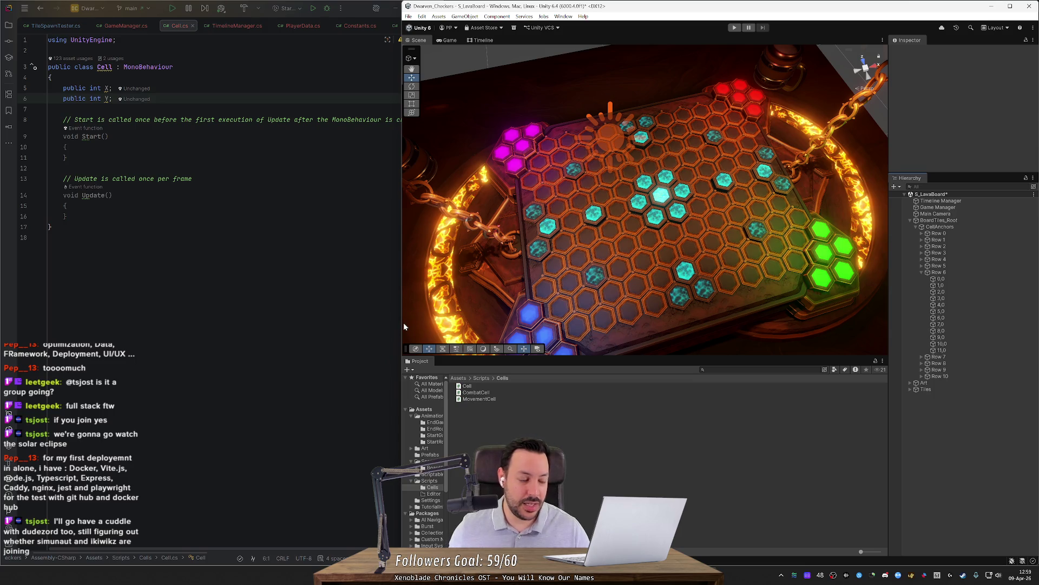
drag(670, 304, 698, 282)
click(735, 28)
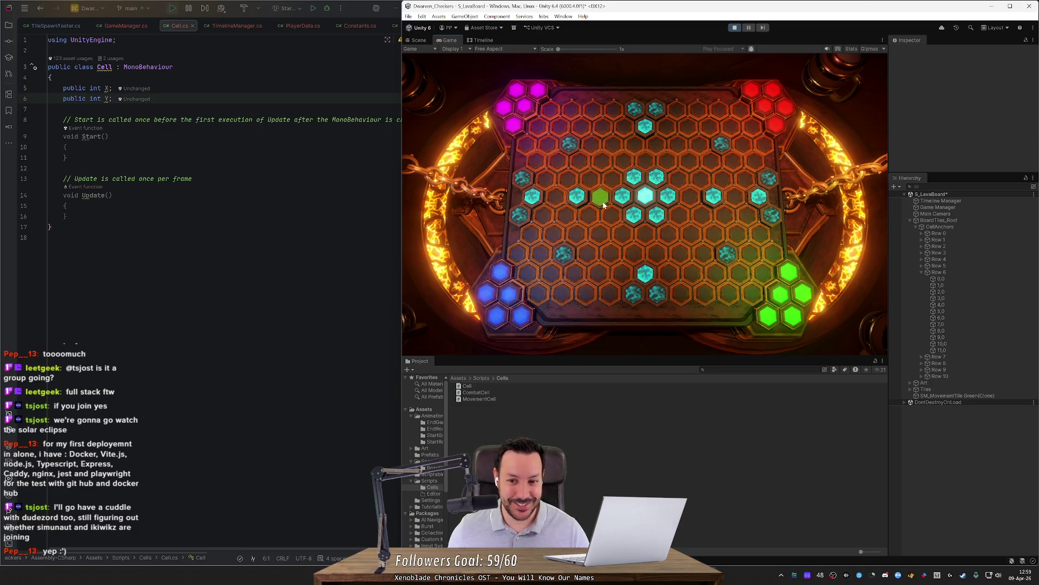
Move a cyan piece to an adjacent hex, select the centre piece, then open the File menu
click(634, 189)
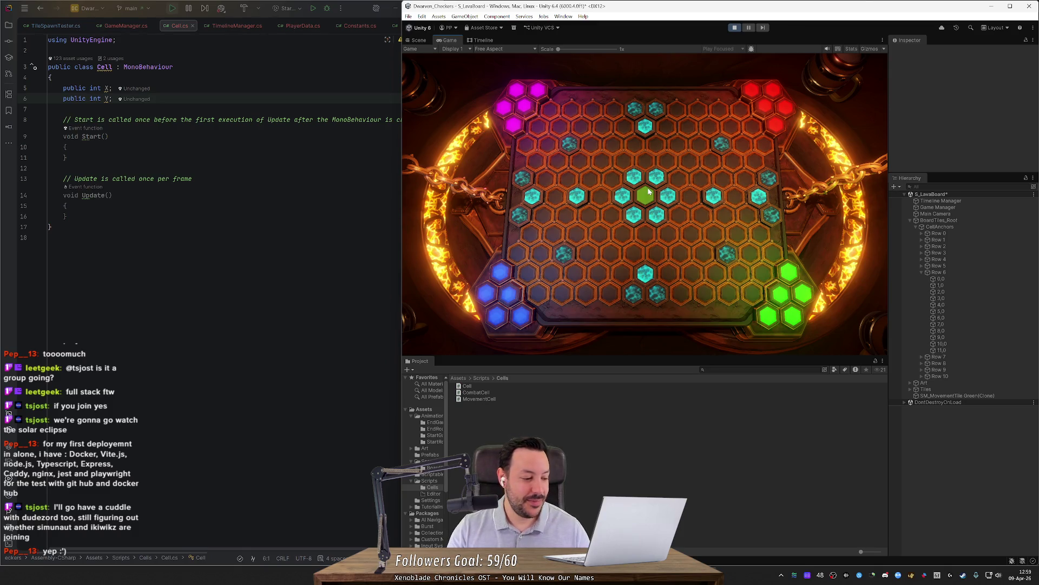
click(649, 190)
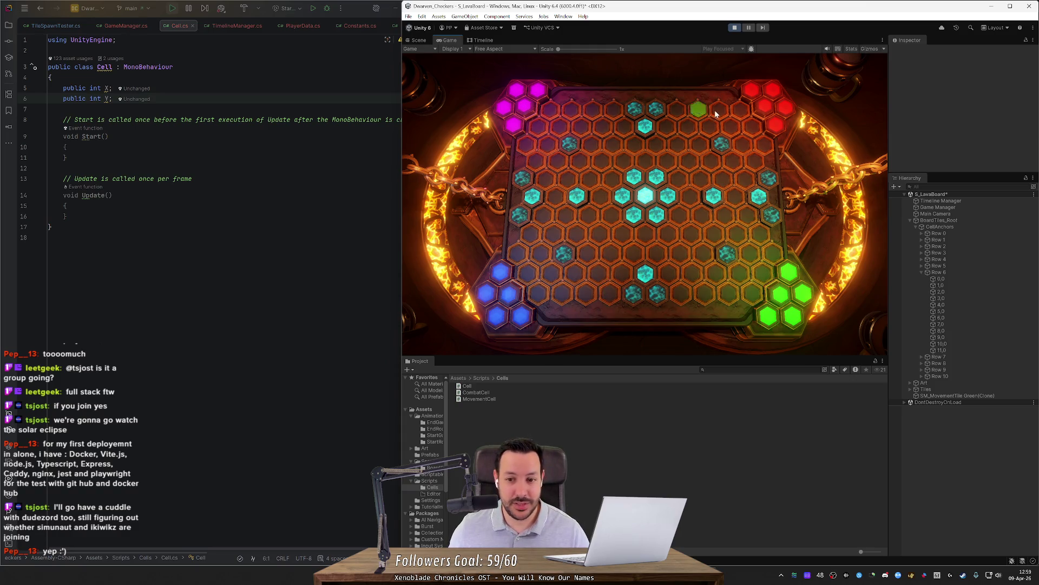
click(408, 16)
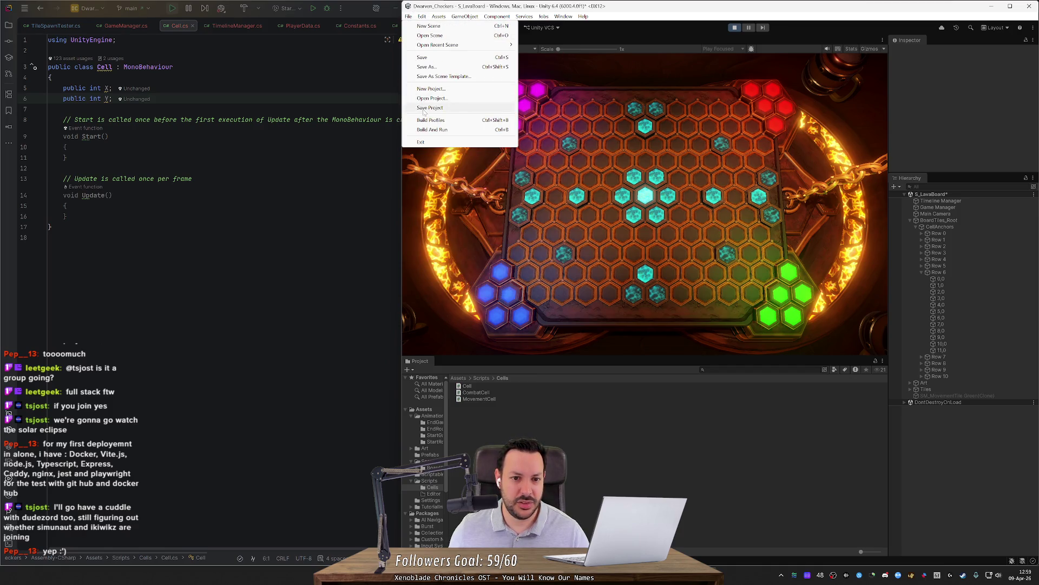
Exit Play mode using the Play button
mouse_move(583, 16)
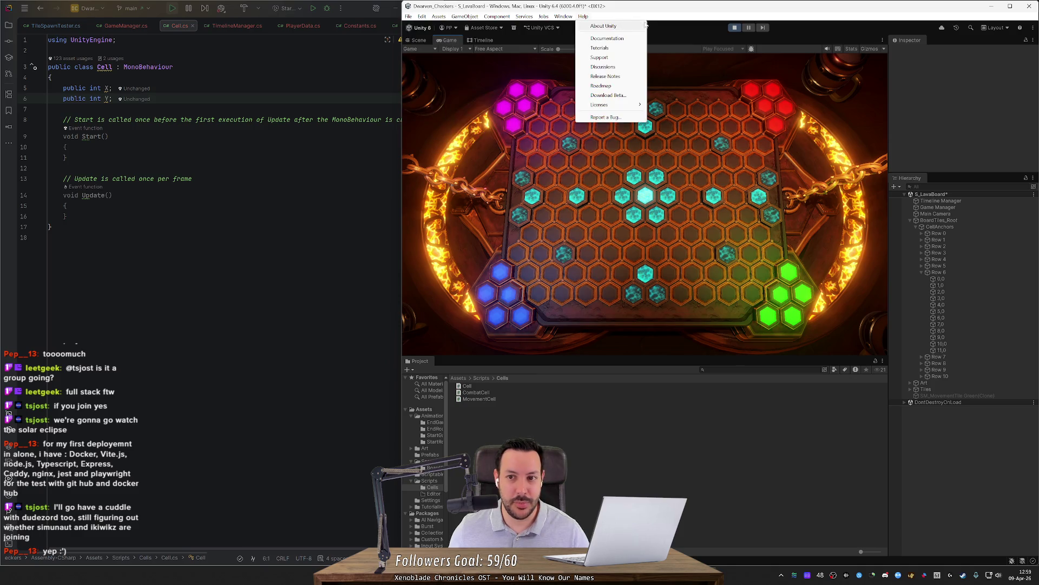
click(735, 30)
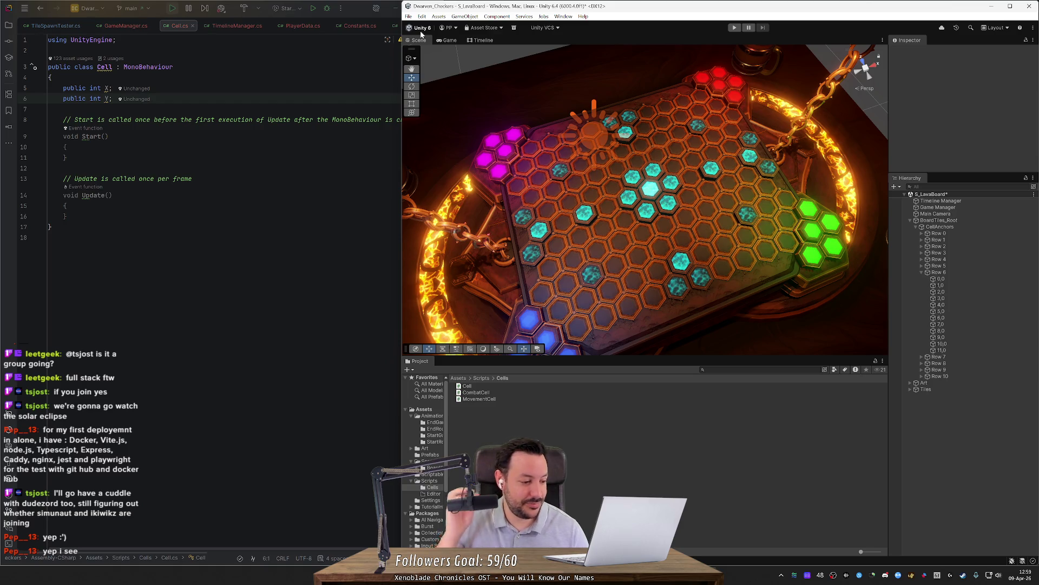
Orbit the Scene view so the hex board is seen more head-on
drag(654, 206, 624, 210)
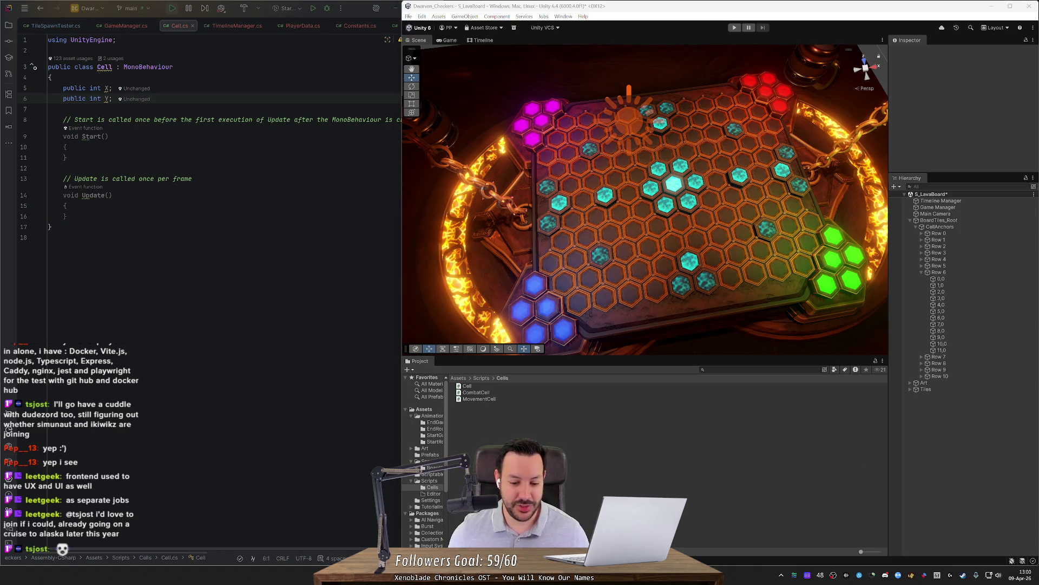
Open a new Firefox window with an empty tab
click(417, 255)
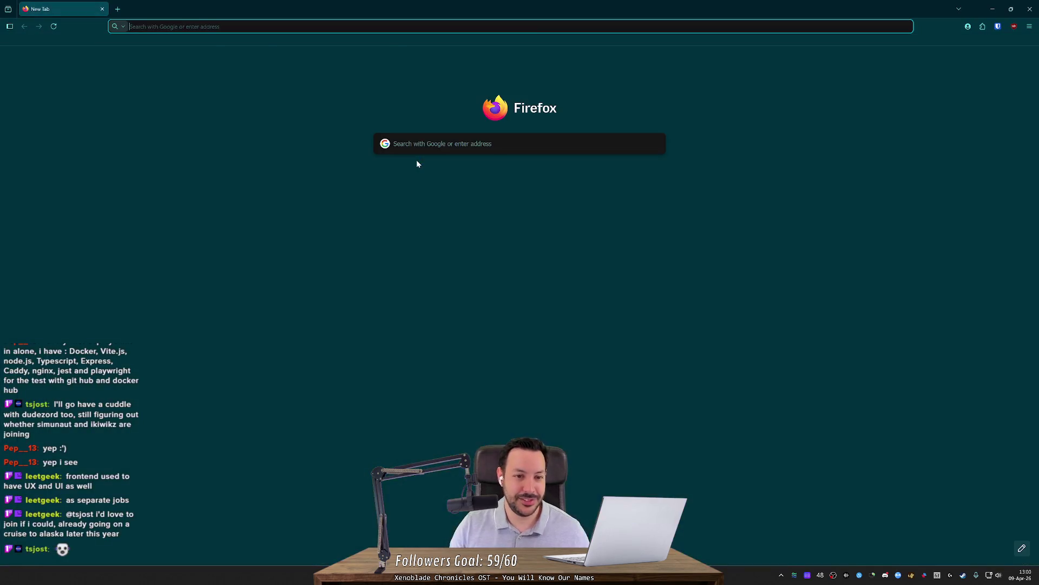
Search 'maps' in Firefox and open Google Maps showing Alaska
text(maps)
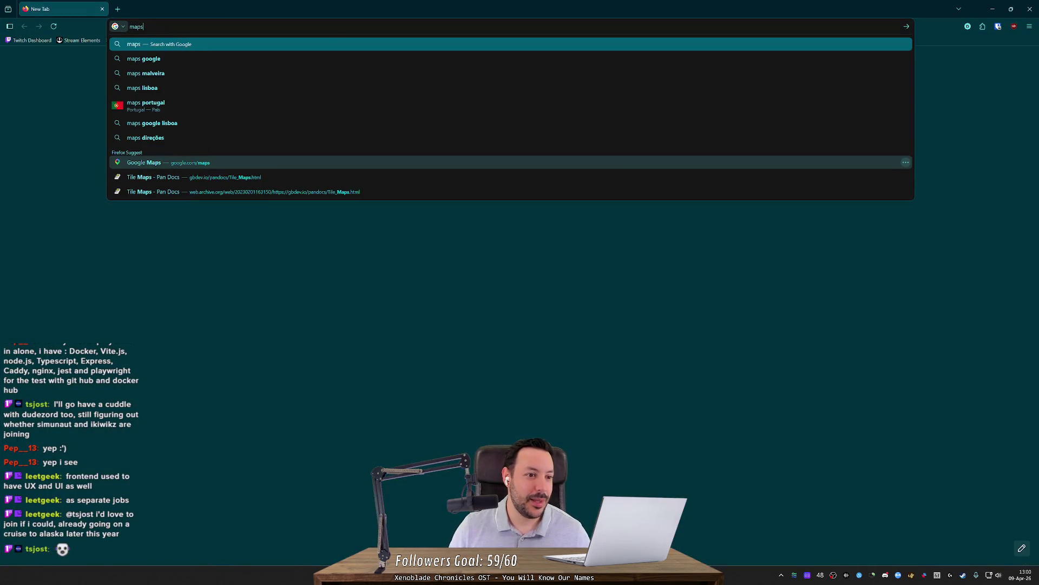
key(Return)
click(116, 128)
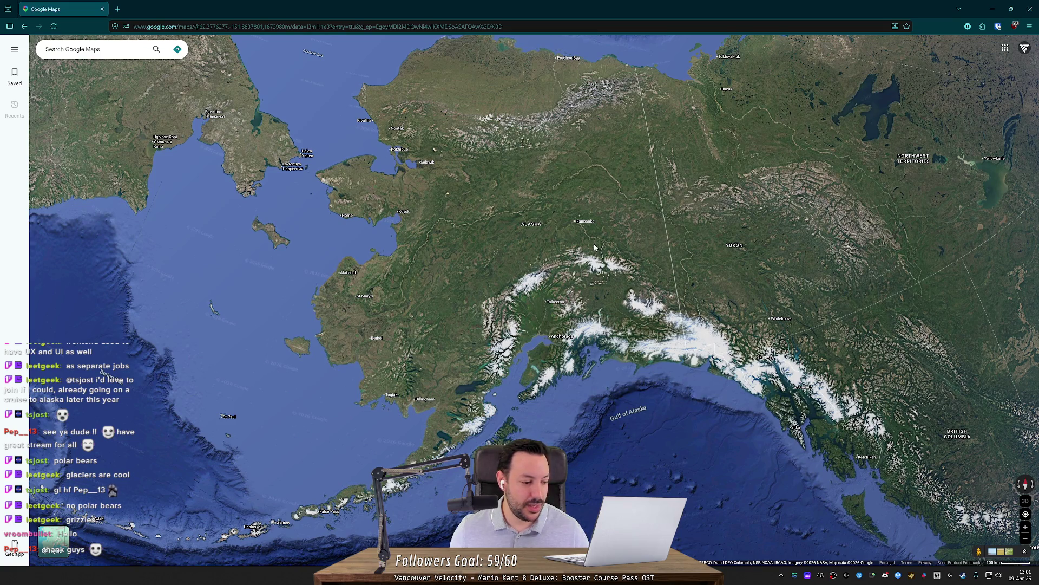
Zoom and pan around Alaska's satellite view, then zoom out along the coast to Seattle and Portland
scroll(595, 247, up, 1)
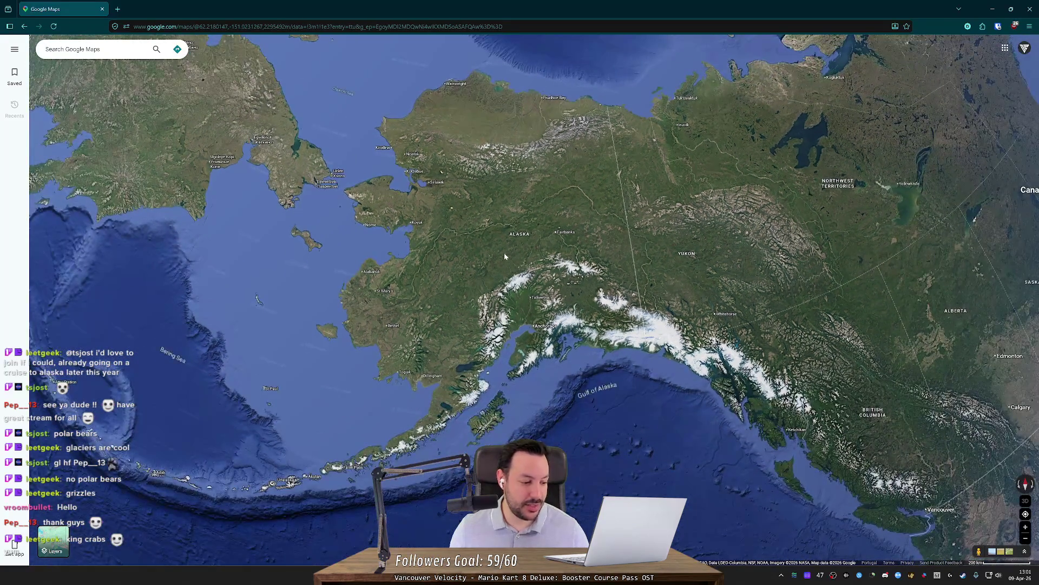
scroll(500, 253, up, 1)
drag(480, 266, 485, 155)
scroll(479, 173, down, 3)
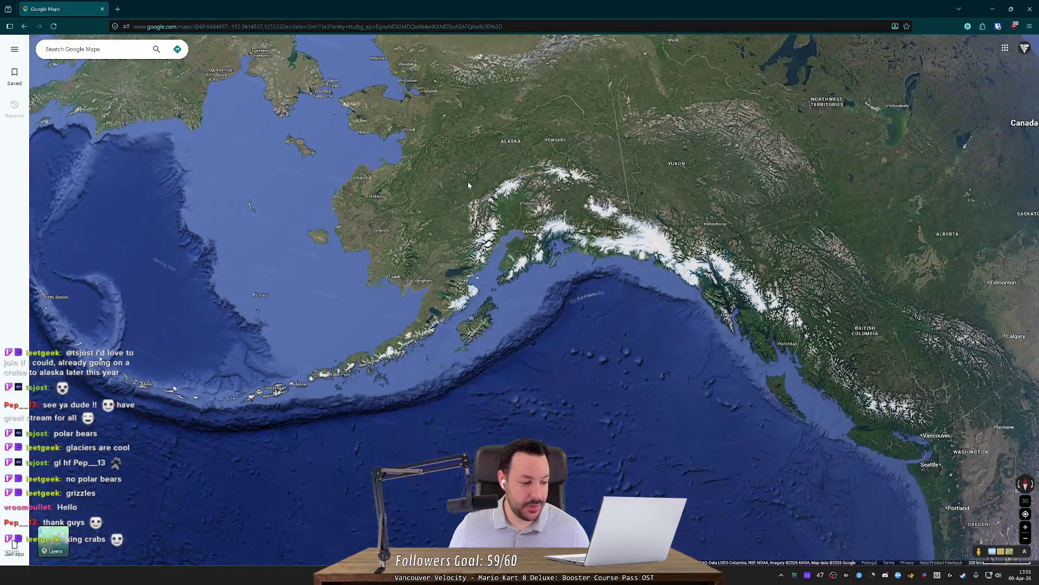
drag(469, 185, 480, 333)
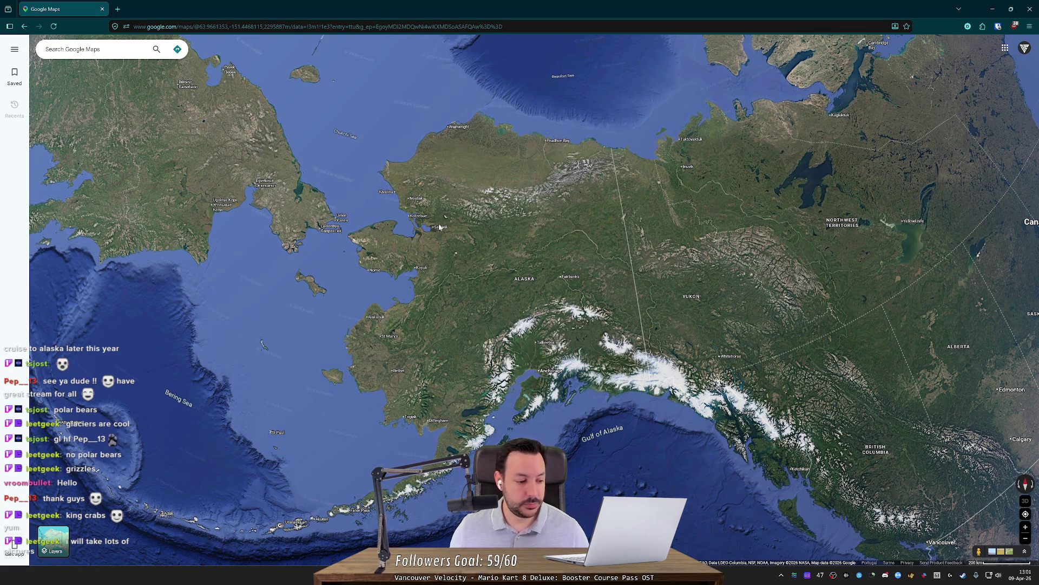
mouse_move(440, 227)
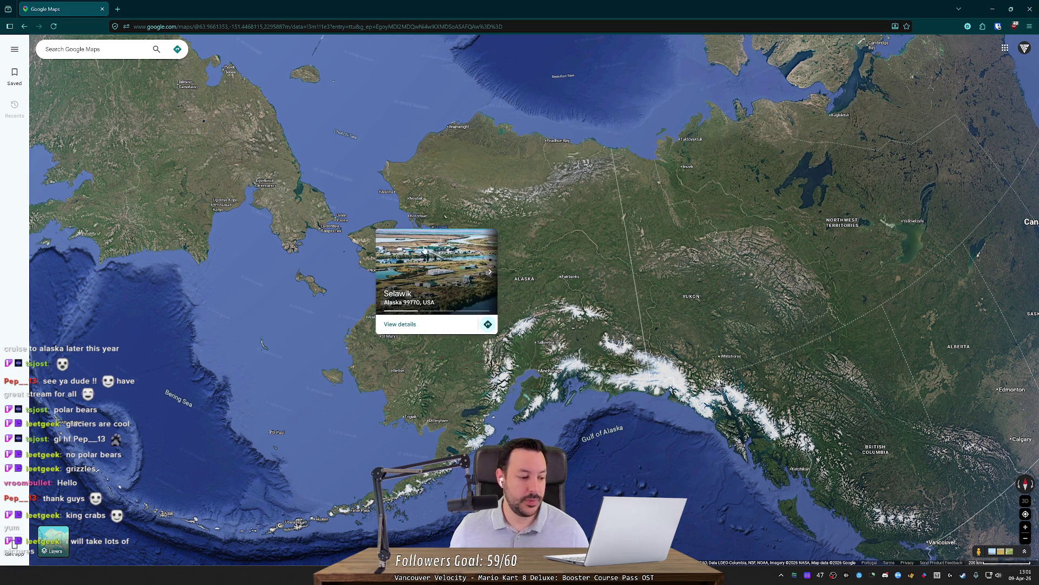
mouse_move(517, 382)
mouse_down()
mouse_move(372, 233)
mouse_move(372, 161)
mouse_up()
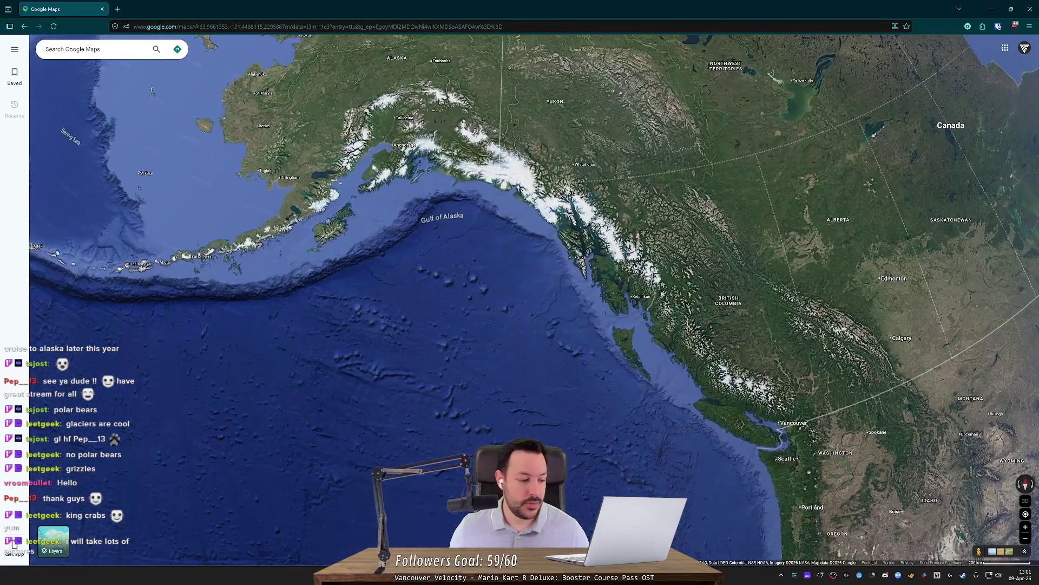
scroll(372, 161, down, 5)
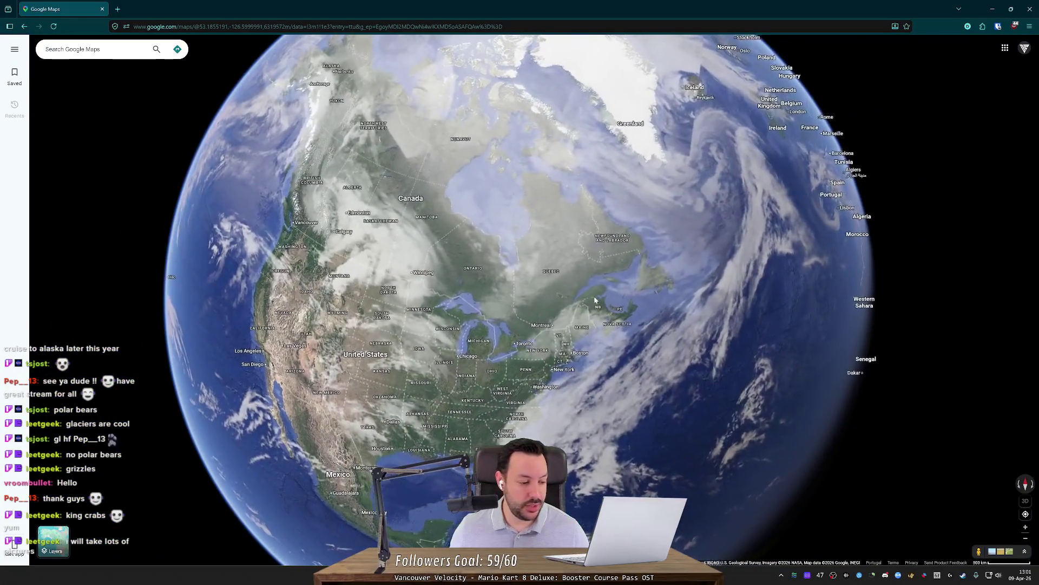
Turn the globe to Europe and zoom around the Iberian Peninsula and the Azores
drag(580, 296, 514, 255)
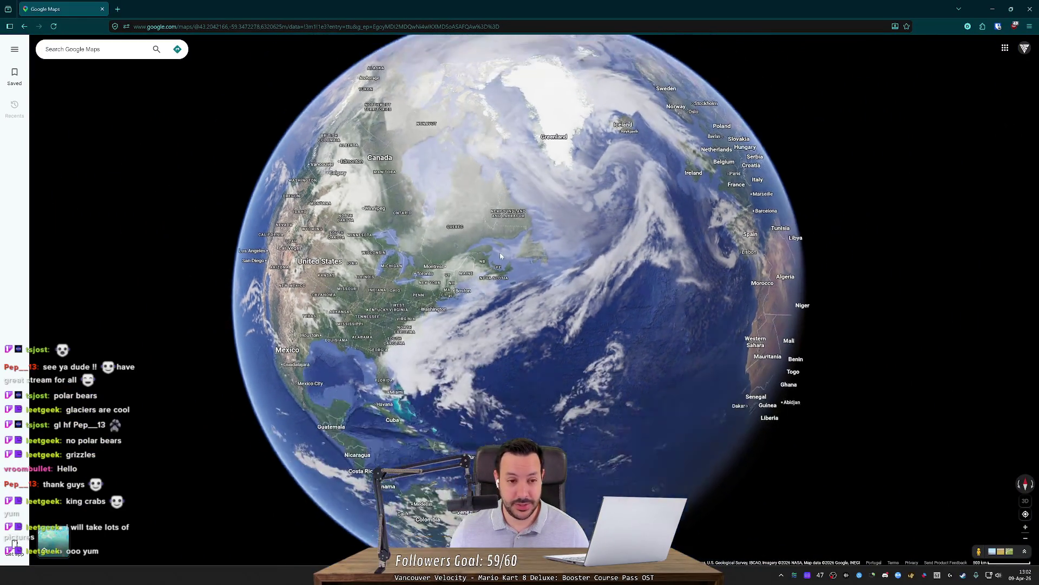
scroll(402, 212, up, 5)
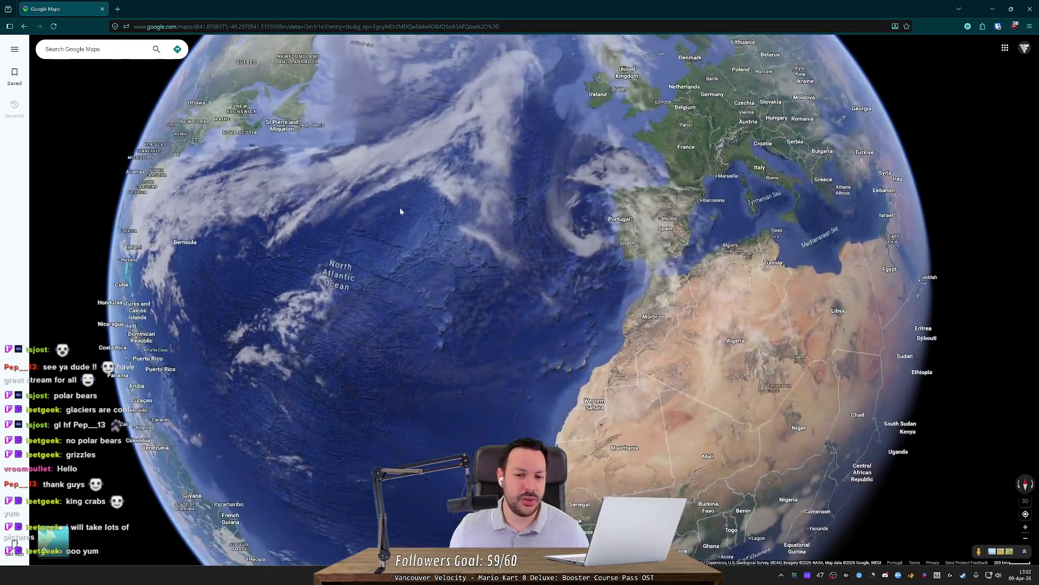
scroll(486, 256, up, 5)
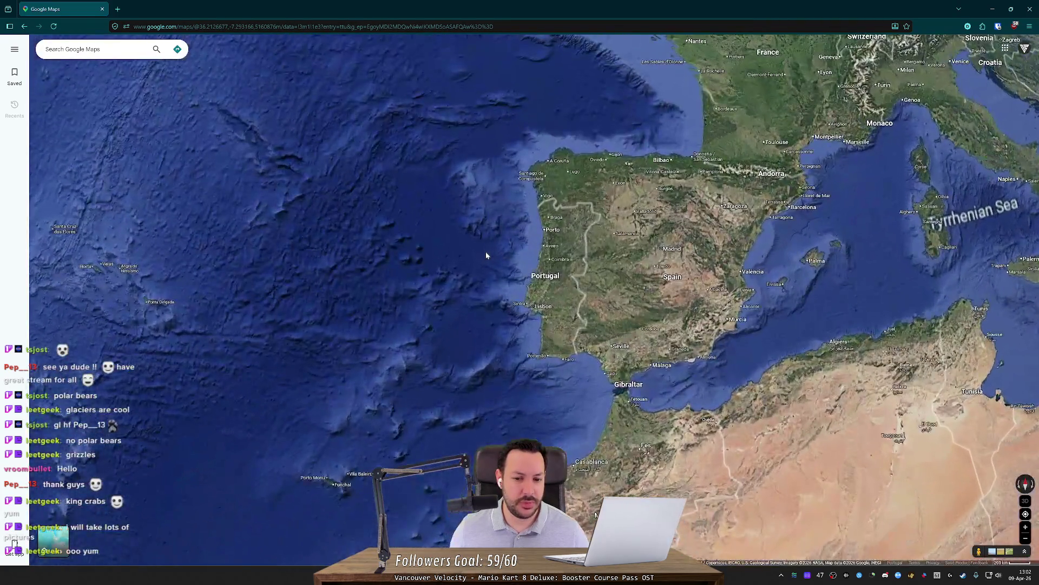
scroll(486, 256, up, 2)
drag(487, 251, 413, 248)
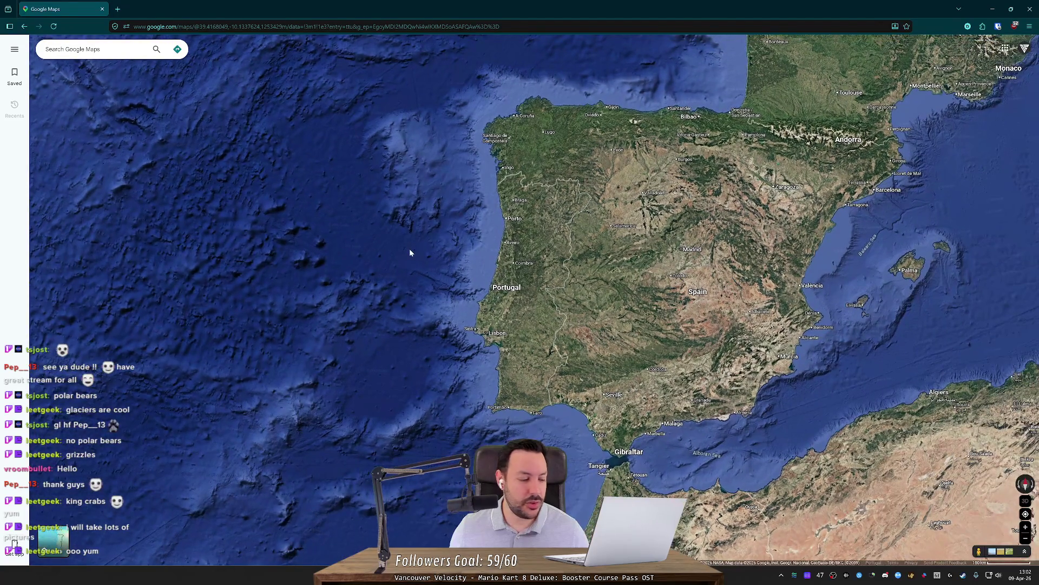
scroll(410, 248, down, 2)
scroll(400, 255, up, 2)
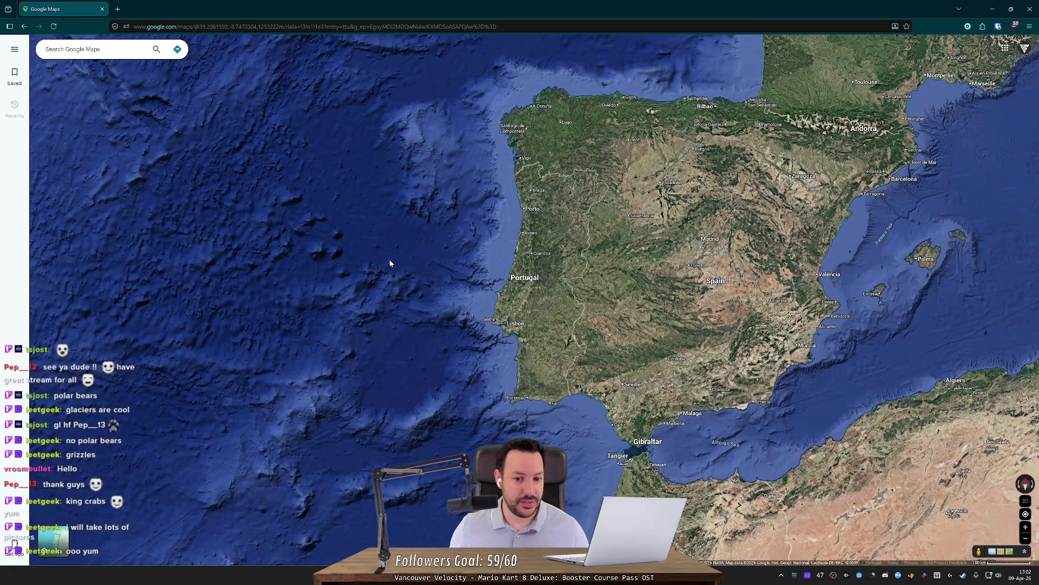
mouse_move(390, 263)
mouse_down()
mouse_move(577, 267)
mouse_move(336, 348)
mouse_up()
scroll(501, 297, down, 3)
scroll(566, 300, up, 1)
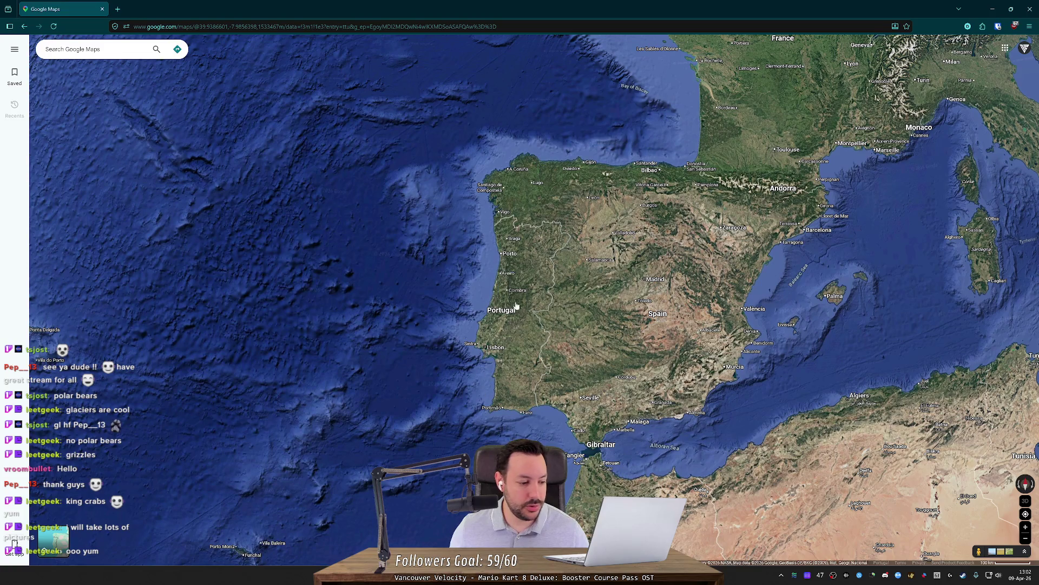
scroll(513, 330, down, 3)
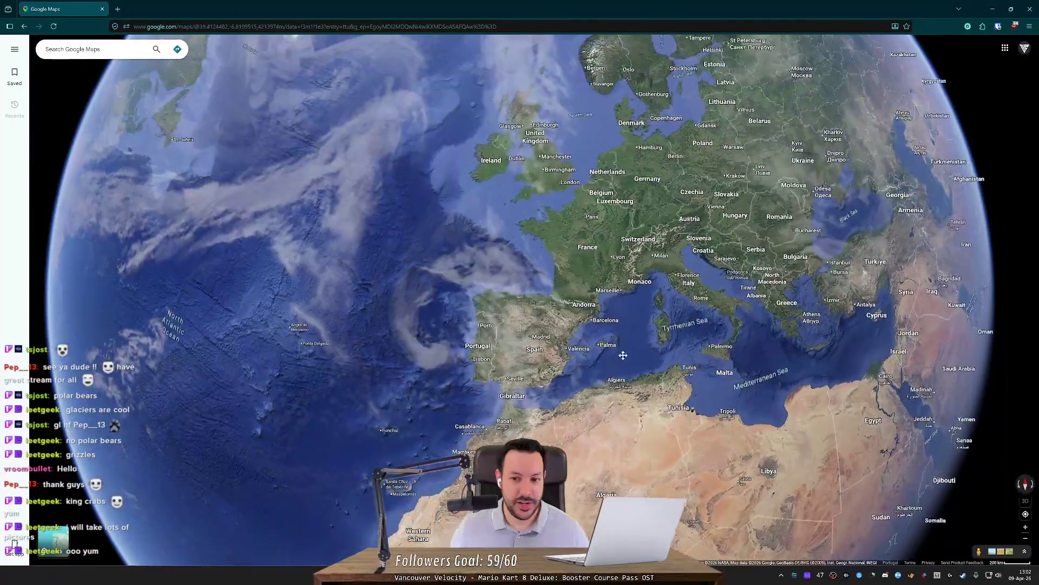
scroll(590, 395, down, 3)
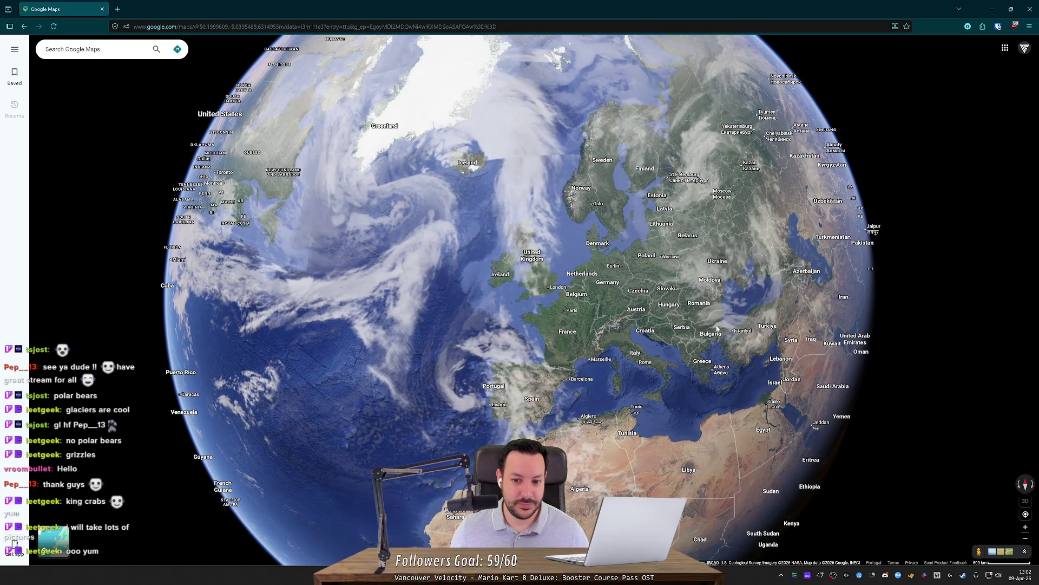
Rotate the globe to North America, back to the Mediterranean and North Atlantic, then return to Unity
mouse_move(232, 378)
mouse_down()
mouse_move(650, 336)
mouse_move(882, 295)
mouse_move(518, 319)
mouse_up()
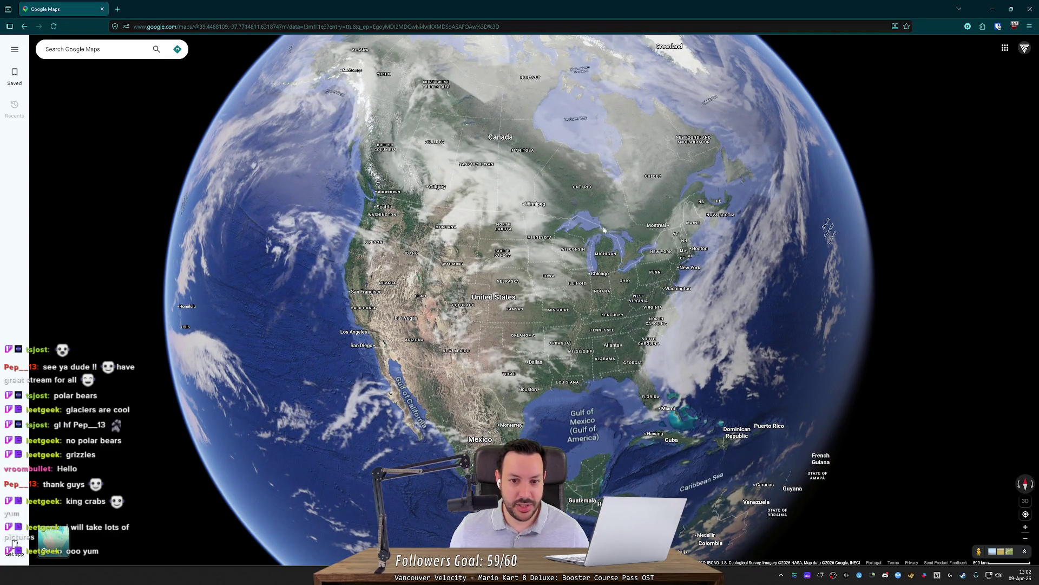
drag(621, 324, 365, 347)
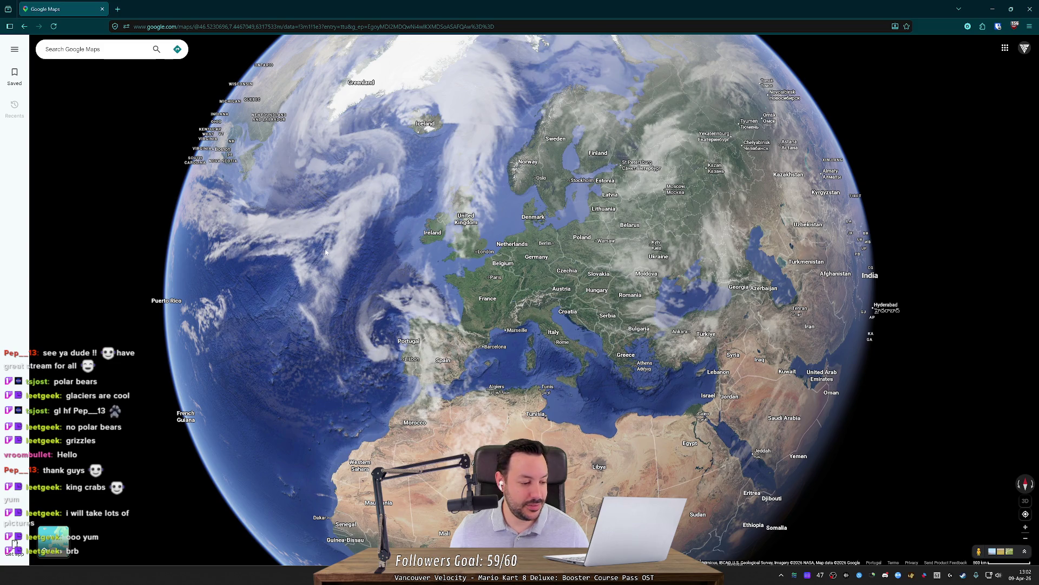
drag(325, 251, 351, 208)
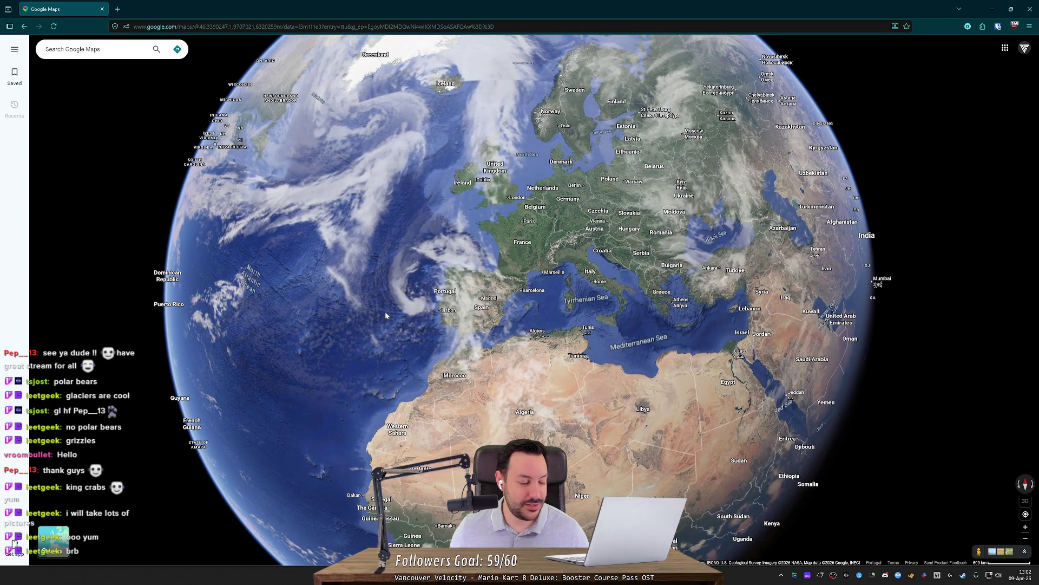
drag(387, 271, 475, 183)
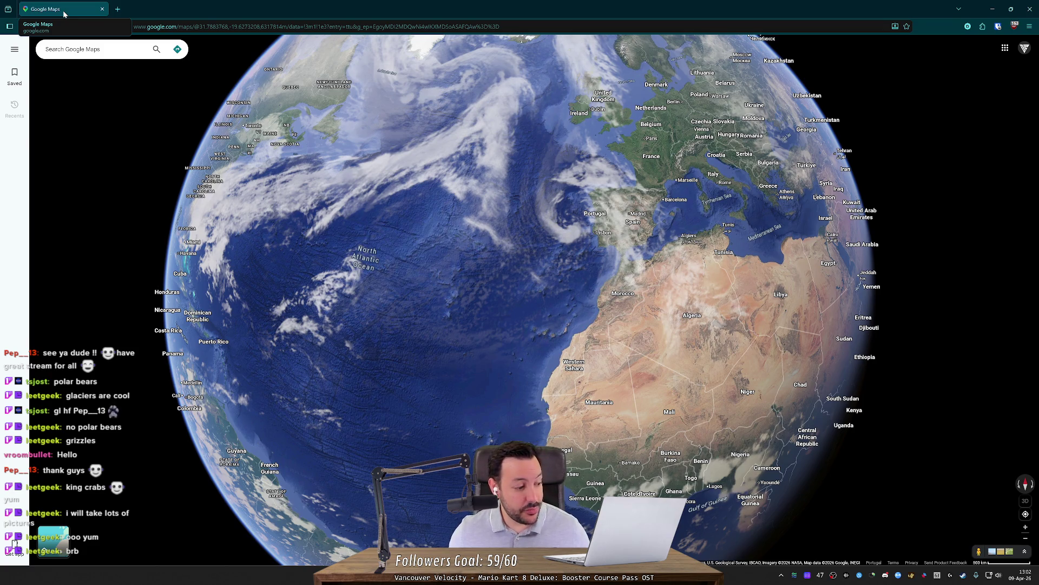
key(alt+Tab)
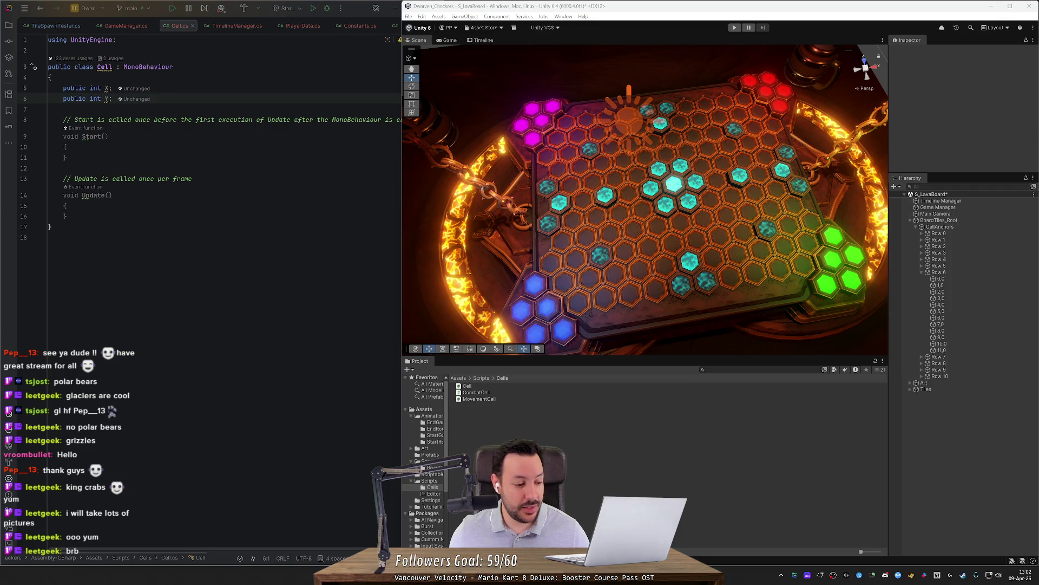
Orbit and zoom around the lava hex board, then view it head-on in the Game view
mouse_move(550, 227)
mouse_down()
mouse_move(600, 211)
mouse_move(596, 191)
mouse_up()
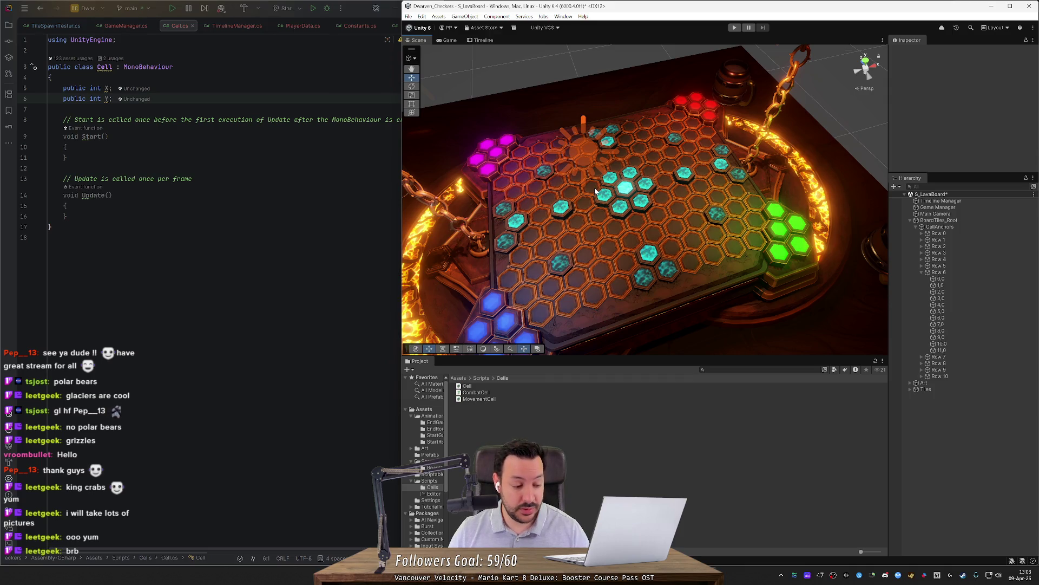
mouse_move(595, 191)
mouse_down()
mouse_move(638, 171)
mouse_move(589, 171)
mouse_move(610, 169)
mouse_up()
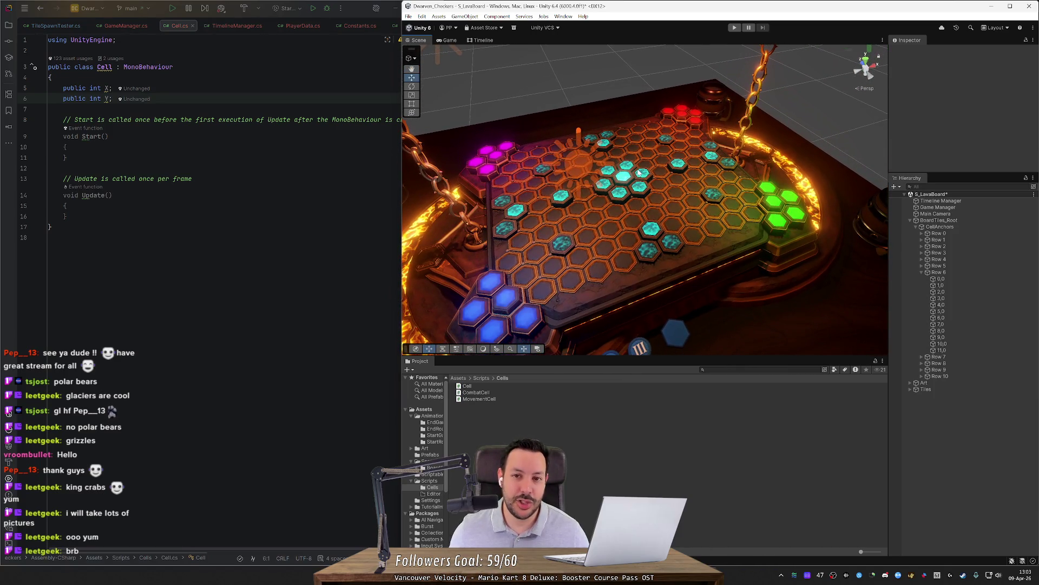
mouse_move(634, 177)
mouse_down()
mouse_move(649, 208)
mouse_move(578, 213)
mouse_move(581, 179)
mouse_move(642, 193)
mouse_move(631, 198)
mouse_move(636, 239)
mouse_up()
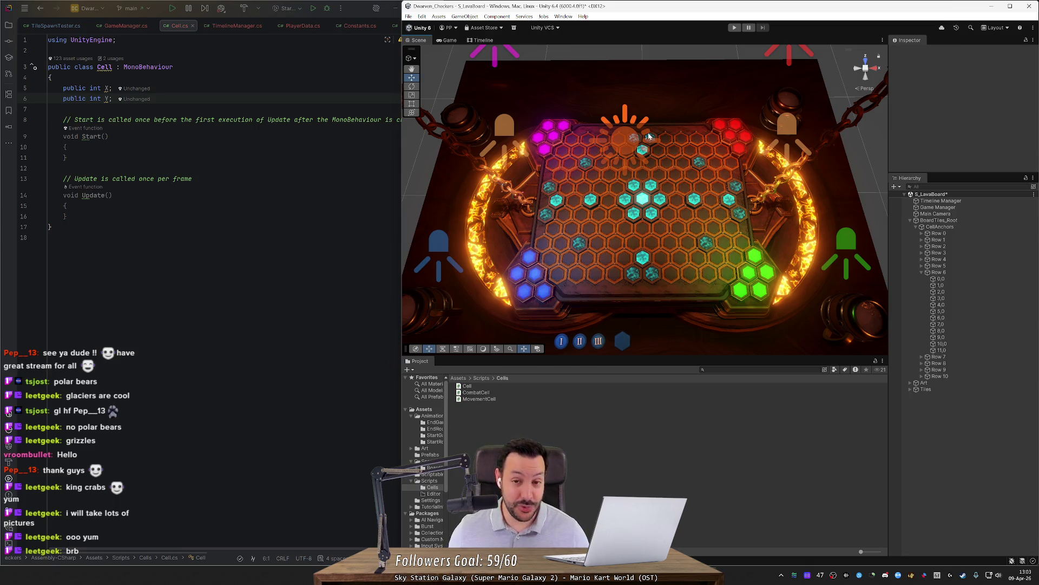
mouse_move(650, 142)
mouse_down()
mouse_move(668, 192)
mouse_move(657, 168)
mouse_move(655, 179)
mouse_up()
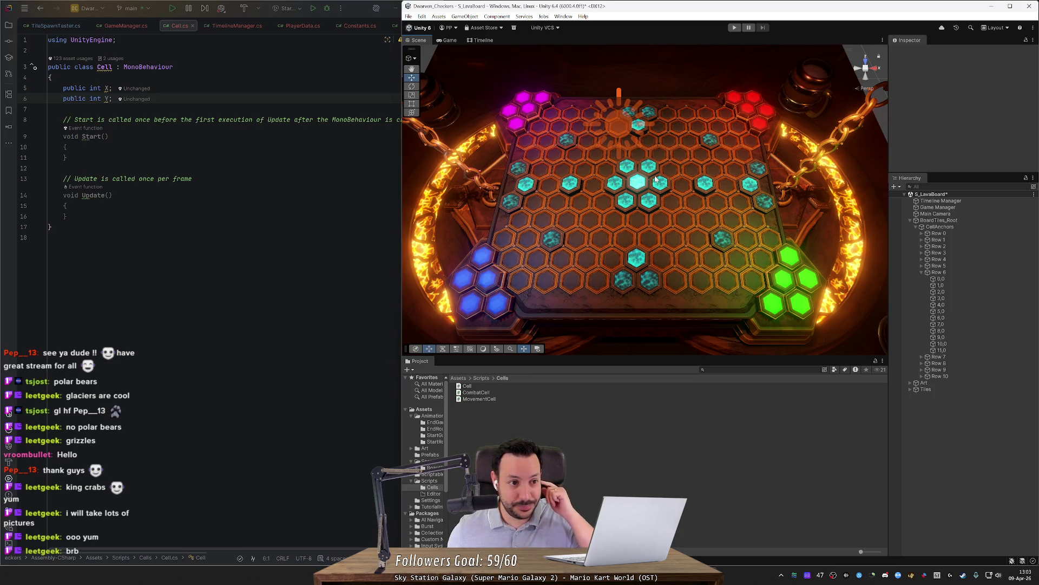
drag(776, 260, 776, 288)
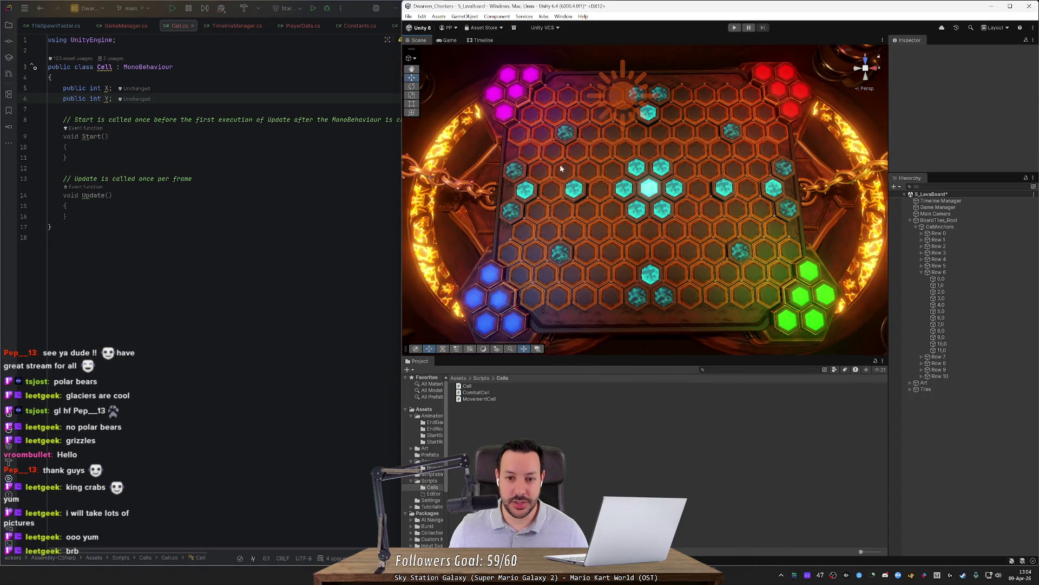
drag(617, 205, 619, 197)
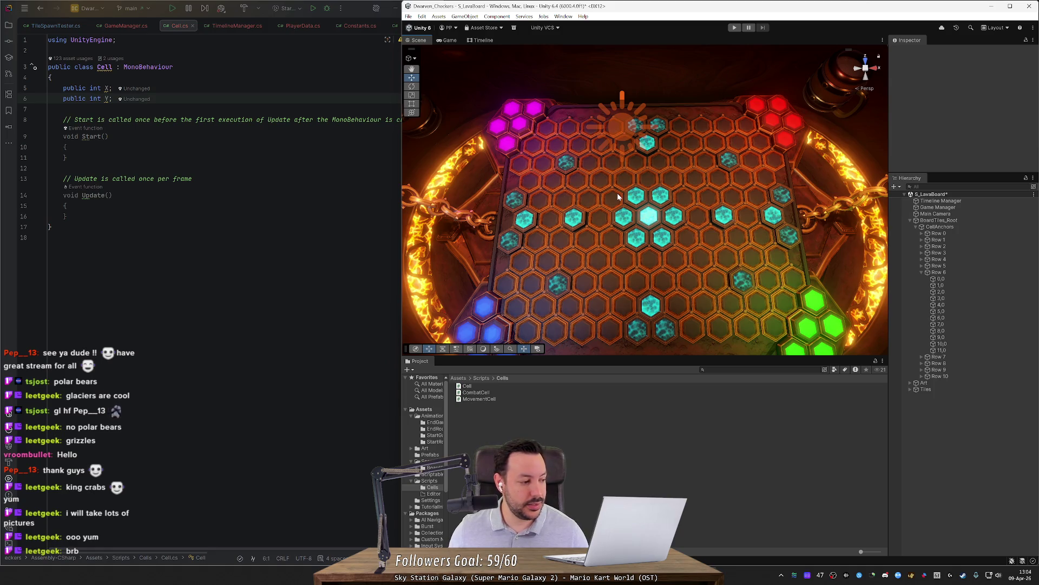
mouse_move(652, 205)
mouse_down()
mouse_move(676, 184)
mouse_move(520, 132)
mouse_up()
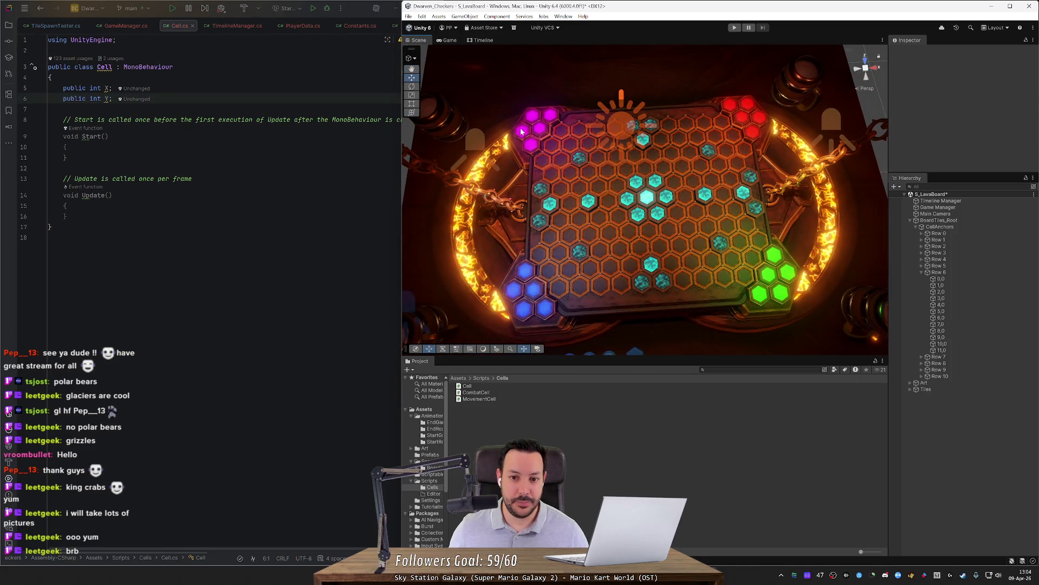
scroll(628, 137, up, 3)
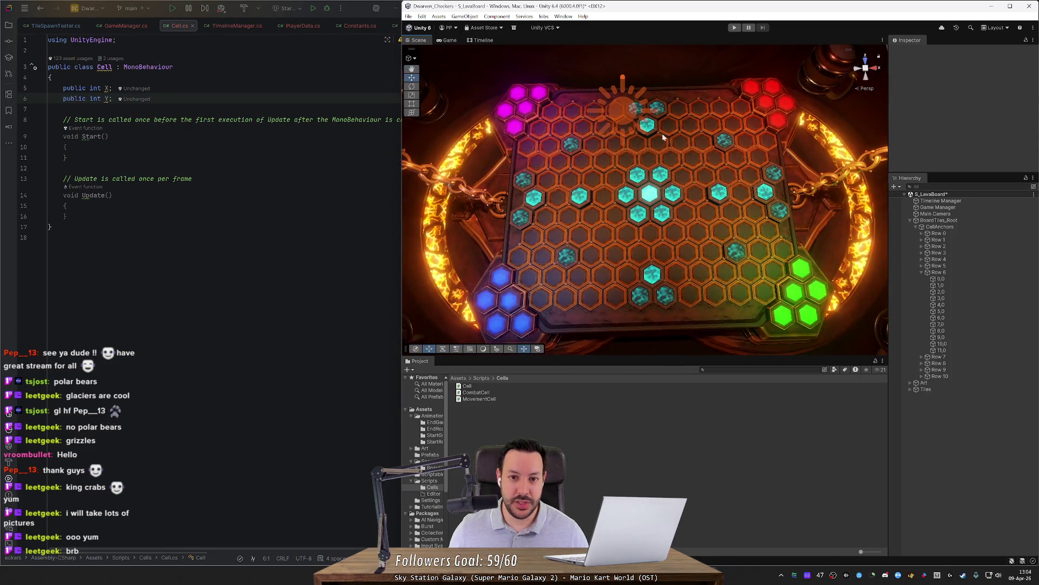
click(450, 41)
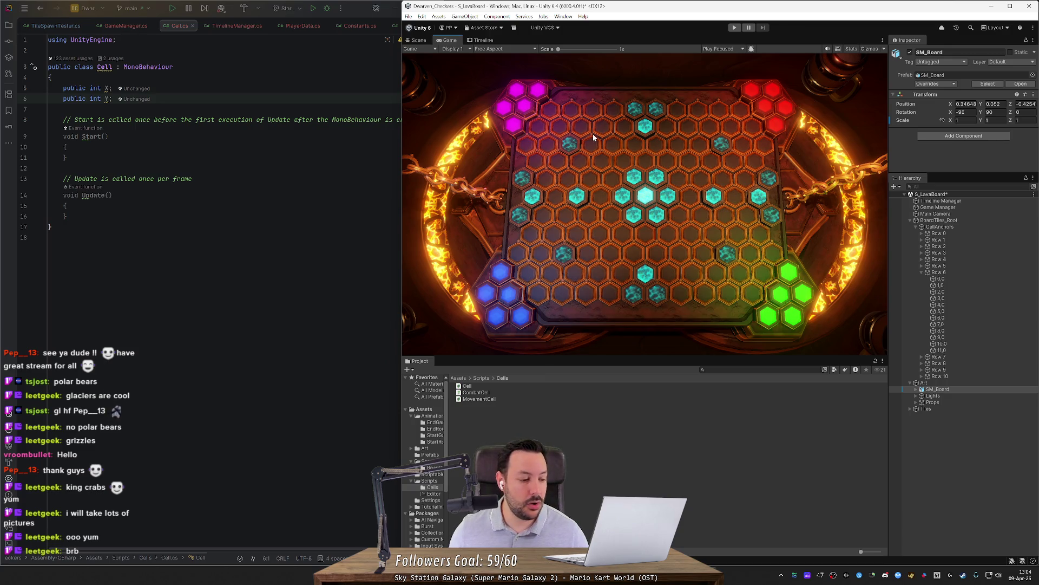
Back in the Scene view, select the 0,0 cell from the objects under the cursor
click(418, 42)
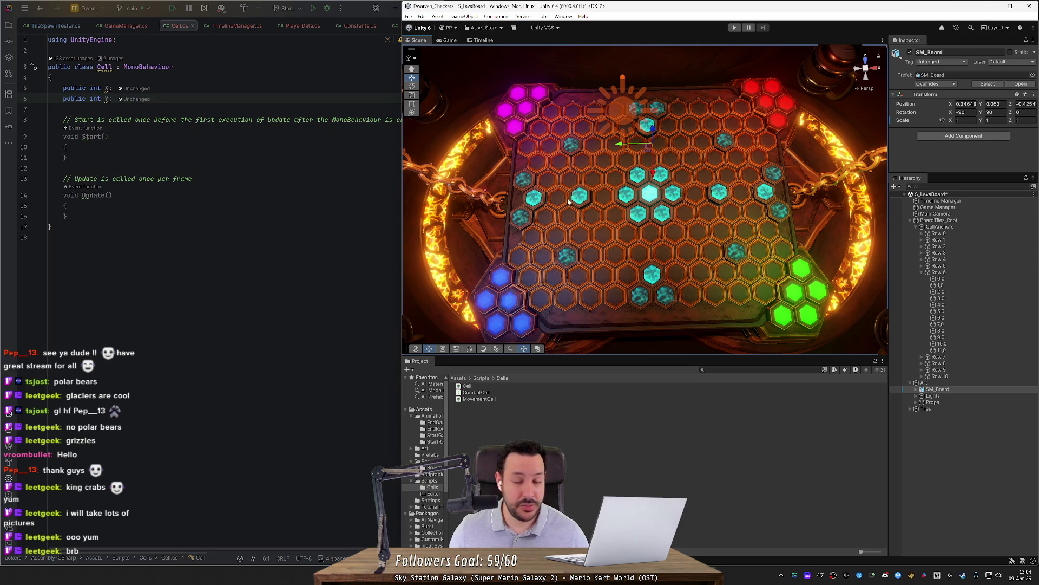
right_click(605, 241)
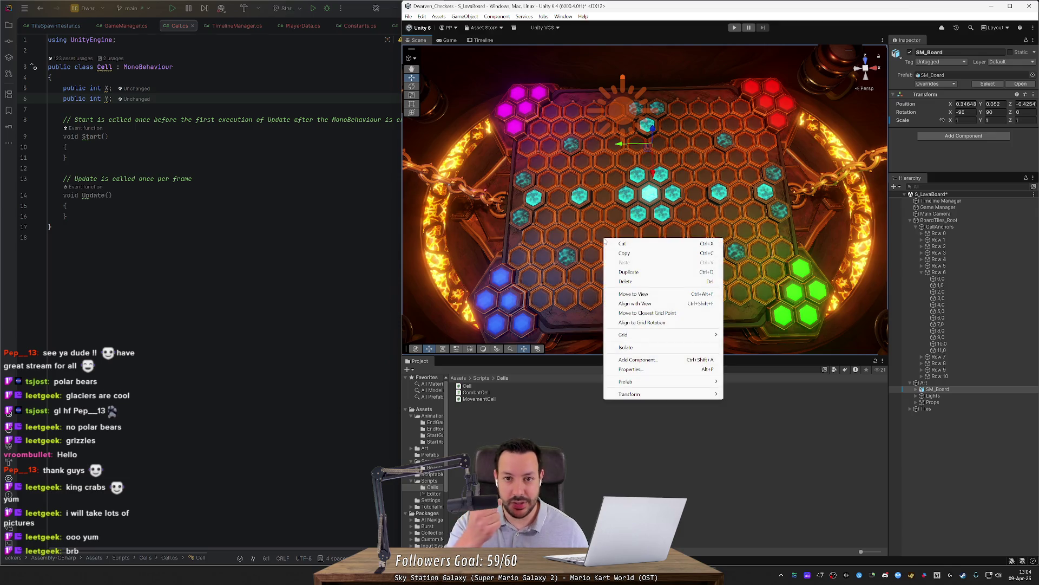
click(571, 268)
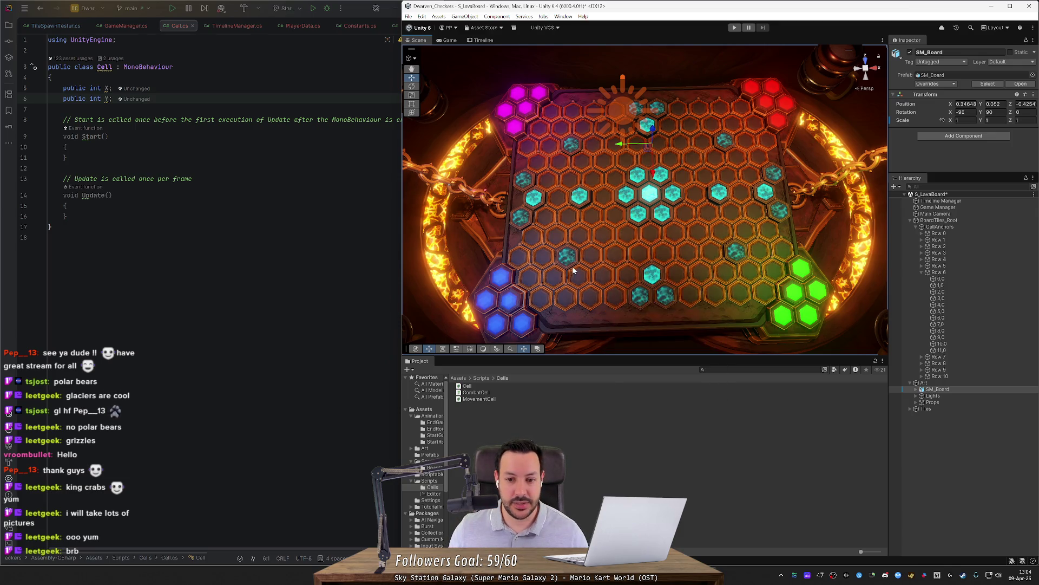
right_click(600, 267)
click(758, 257)
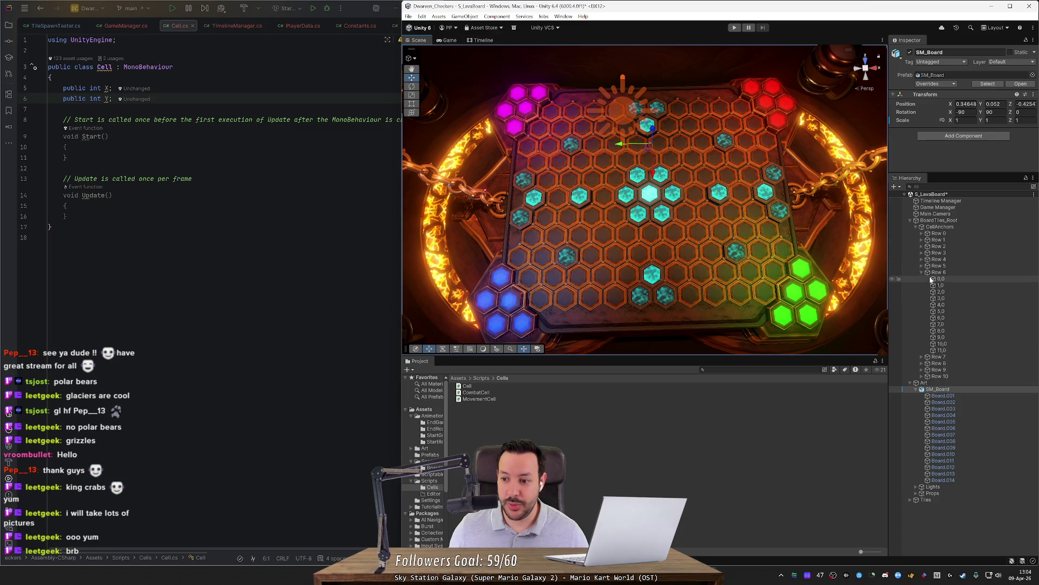
mouse_move(758, 257)
mouse_down()
mouse_move(747, 254)
mouse_move(760, 251)
mouse_up()
Select all twelve Row 6 cells, 0,0 to 11,0, and set their shared Cell Y to 6
click(921, 265)
click(936, 273)
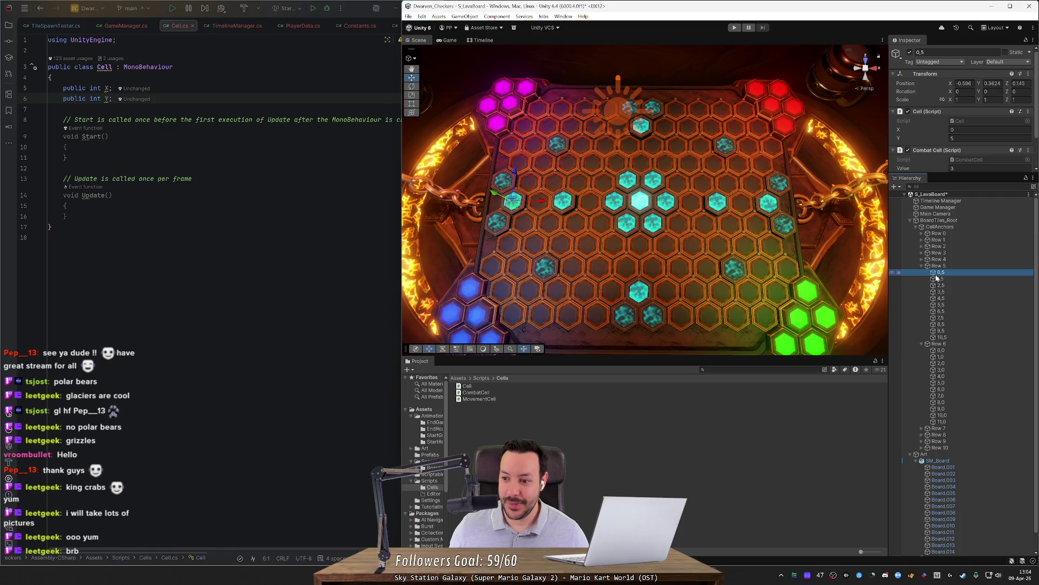
key(Down)
key(Down)
key(Down)
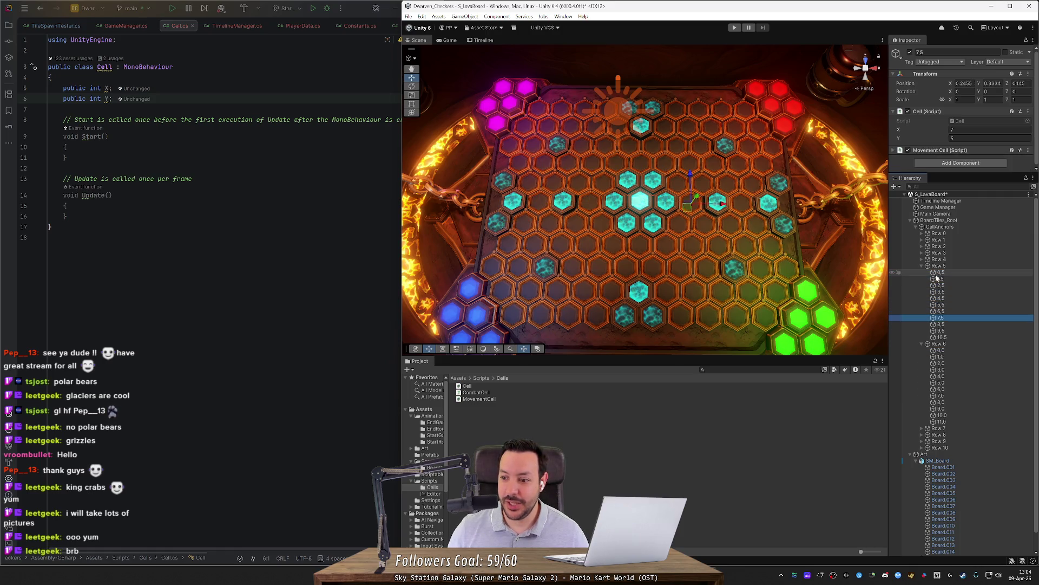
key(Down)
key(Left)
key(Left)
key(Down)
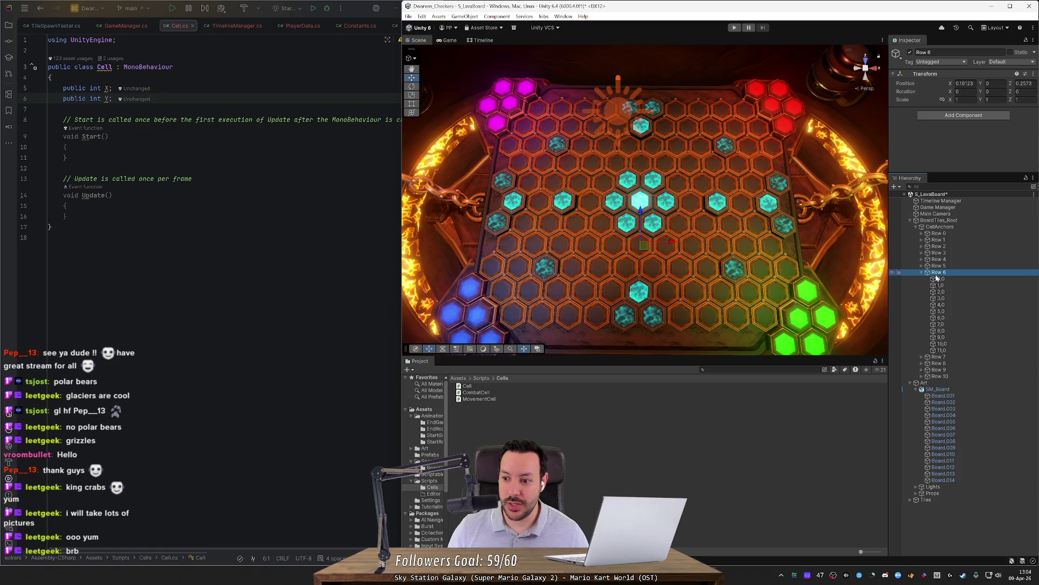
key(Down)
key(shift+Down)
key(shift+Down)
key(shift+Down)
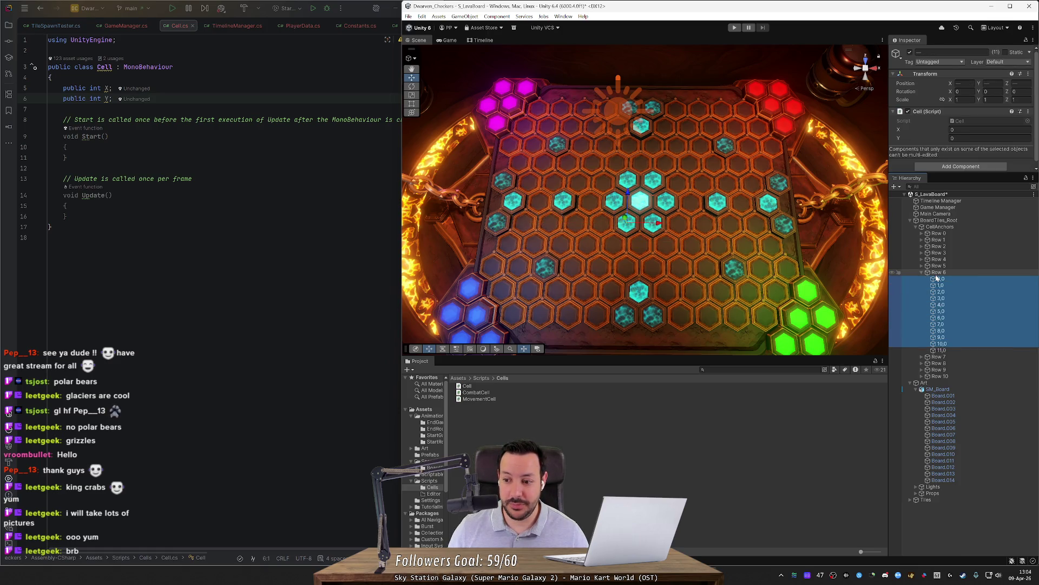
click(975, 138)
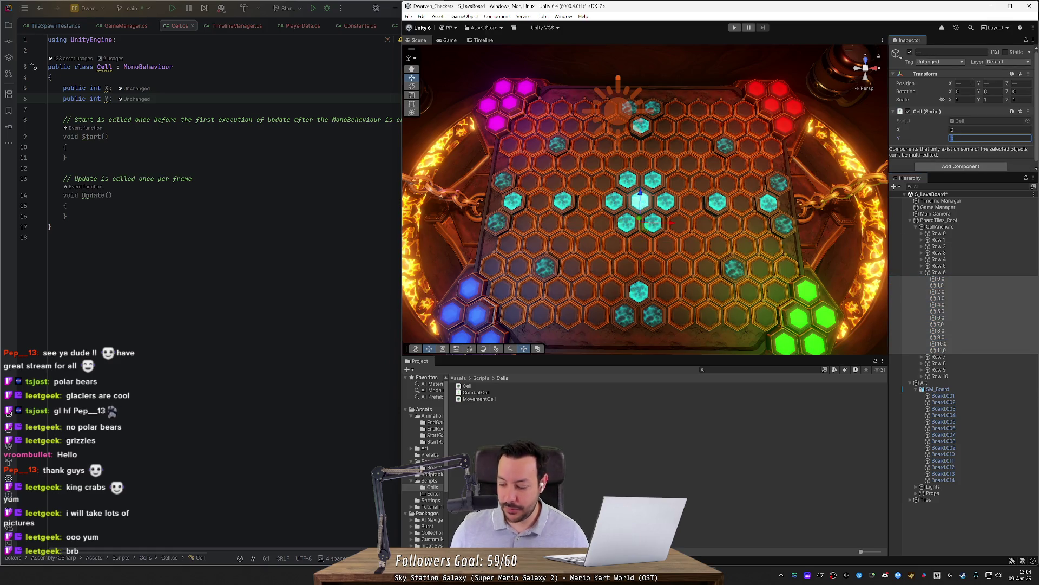
text(6)
key(Return)
scroll(615, 329, down, 3)
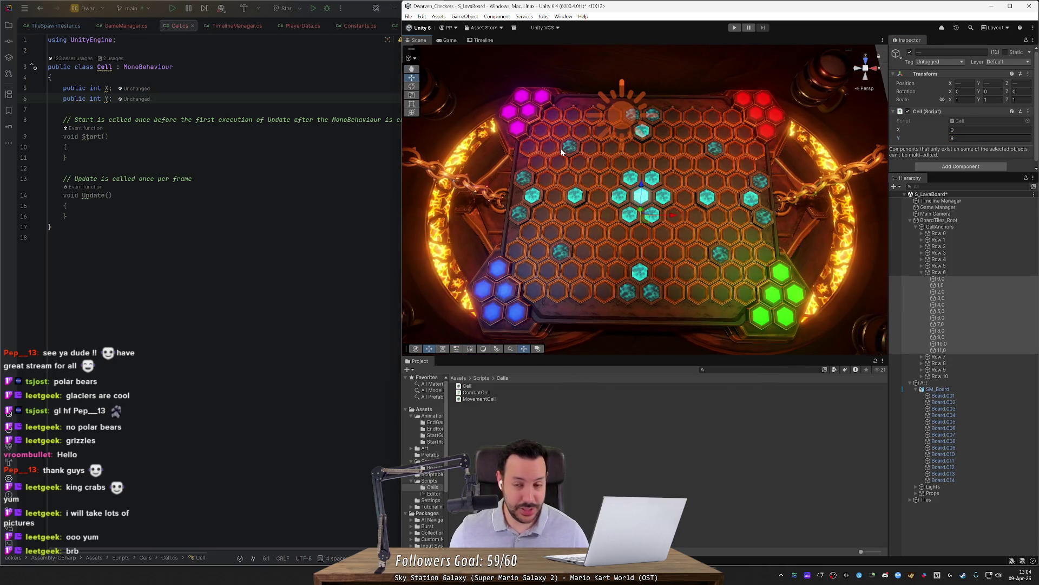
Set Cell X to 1 through 5 on Row 6 cells 1,0 through 5,0
scroll(560, 154, up, 3)
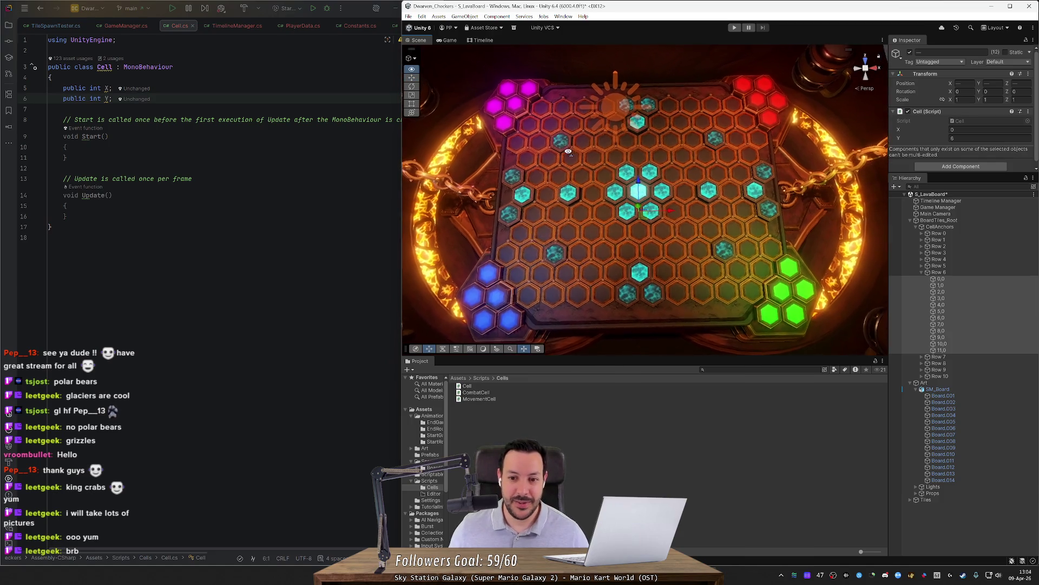
click(954, 279)
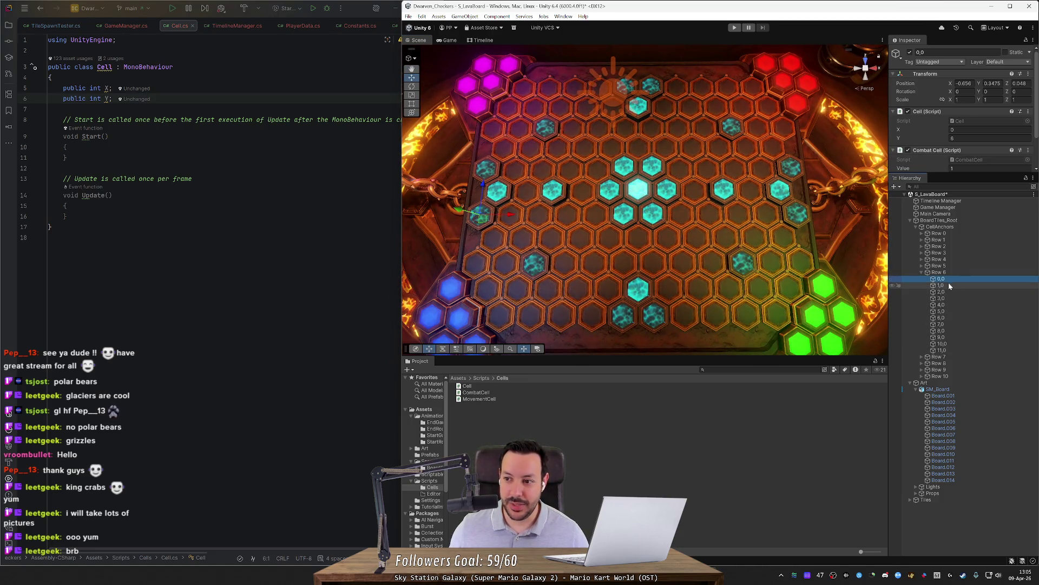
click(950, 286)
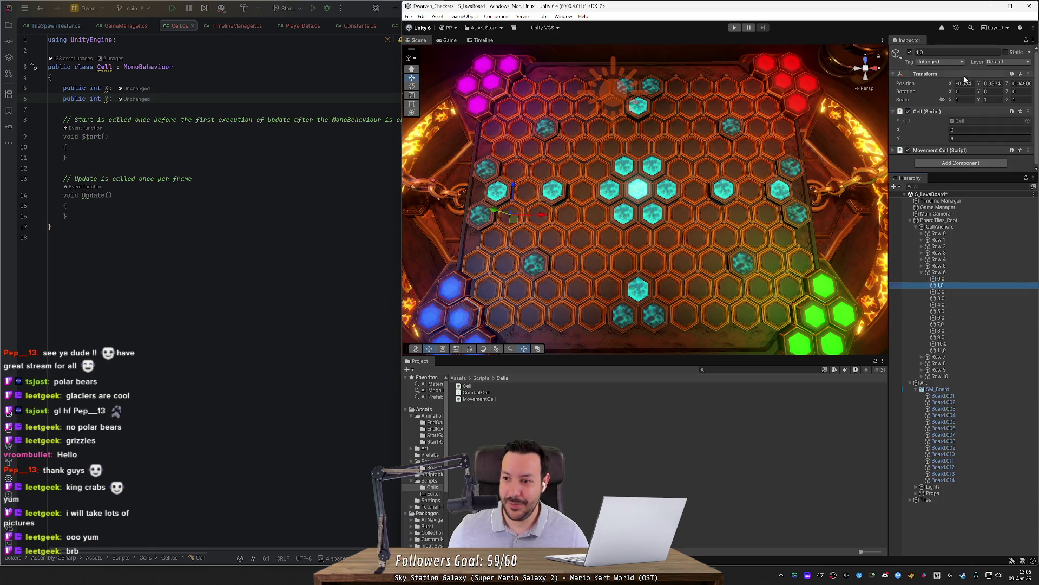
click(969, 129)
text(1)
click(974, 293)
click(976, 132)
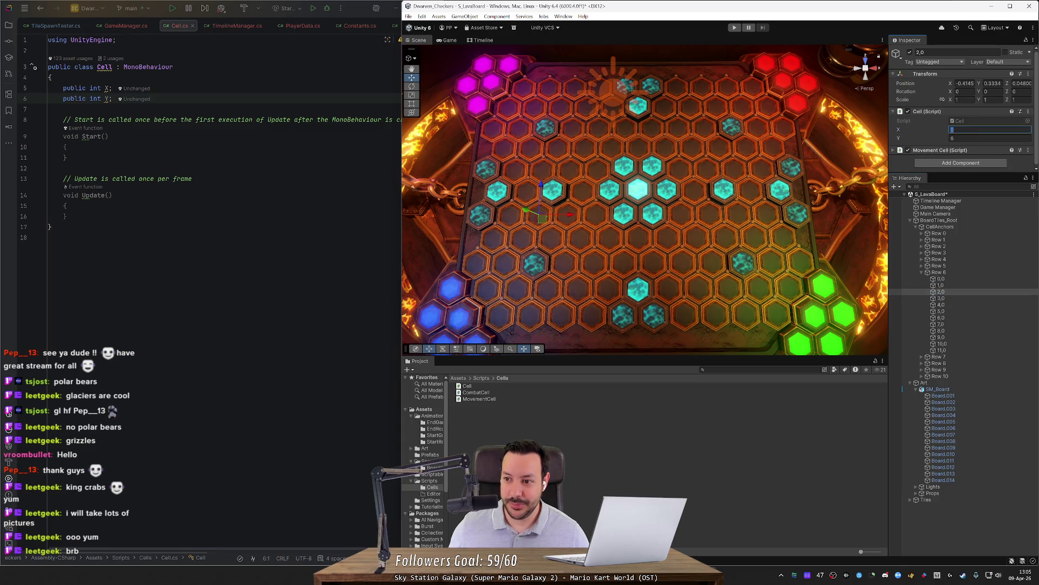
click(959, 297)
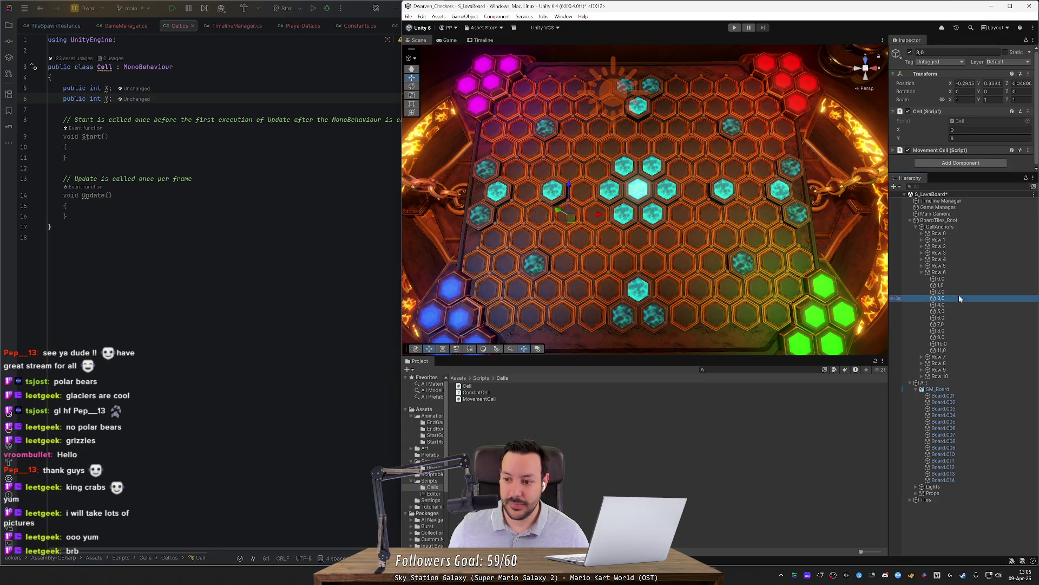
click(969, 130)
text(3)
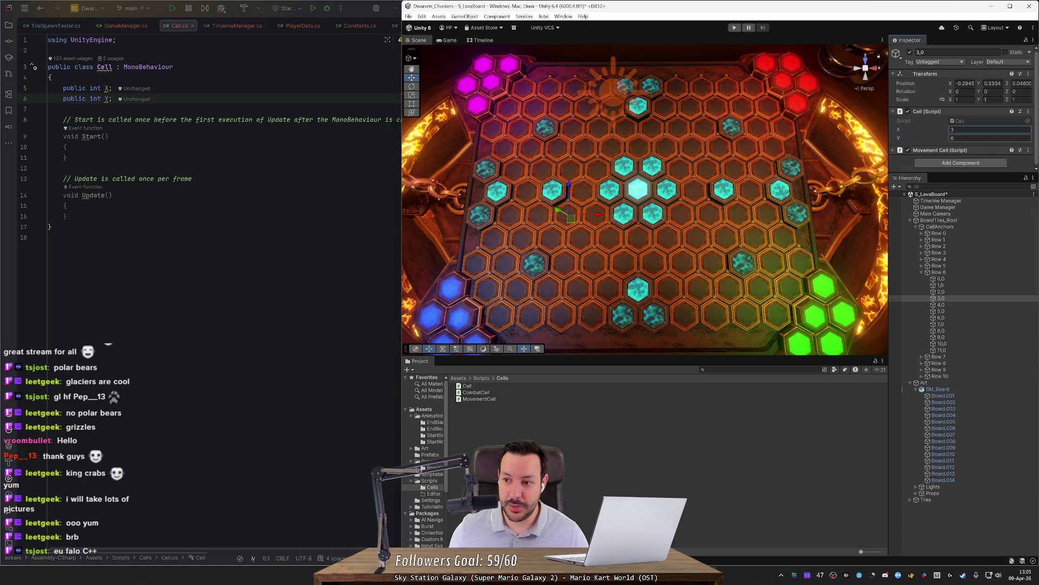
click(959, 304)
click(974, 129)
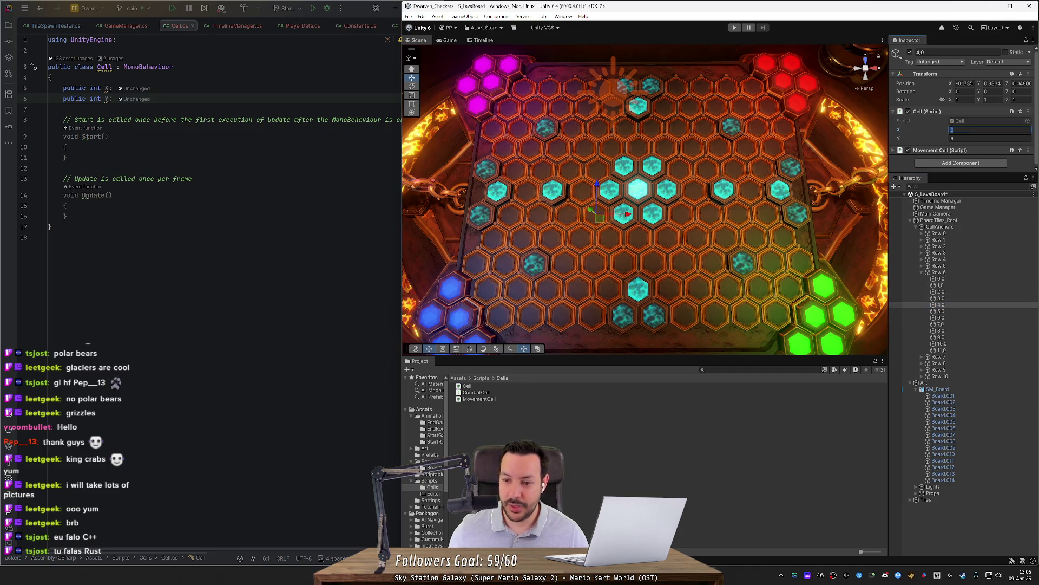
click(941, 311)
click(974, 129)
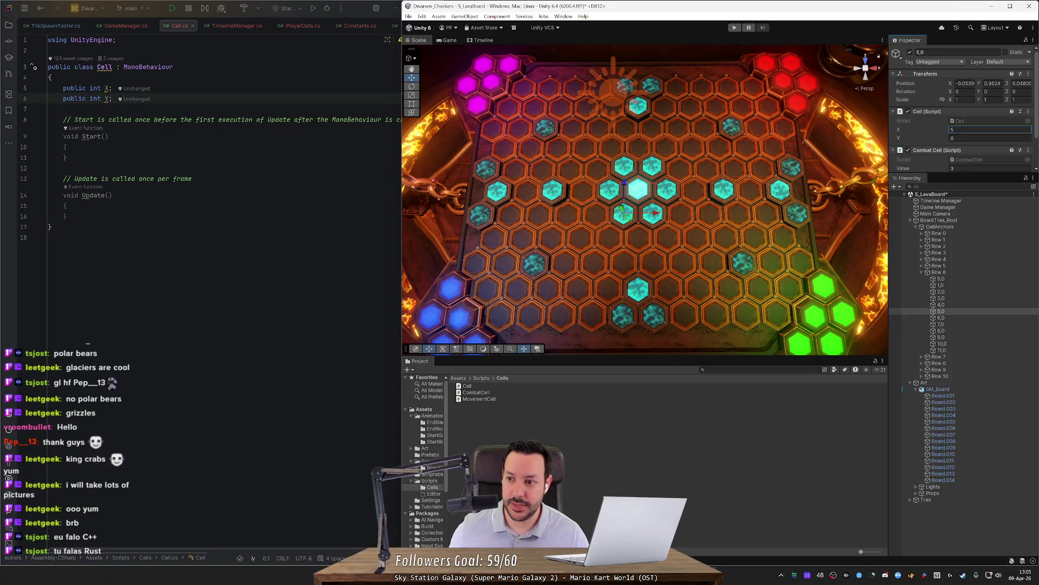
Set Cell X to 6 through 11 on Row 6 cells 6,0 through 11,0
click(976, 318)
click(974, 130)
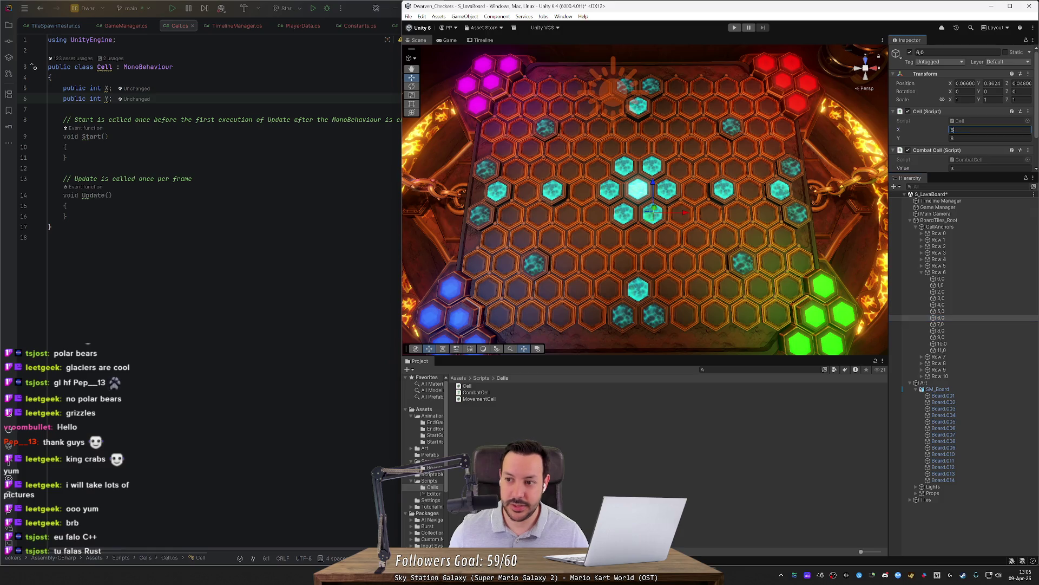
click(968, 323)
click(974, 129)
text(7)
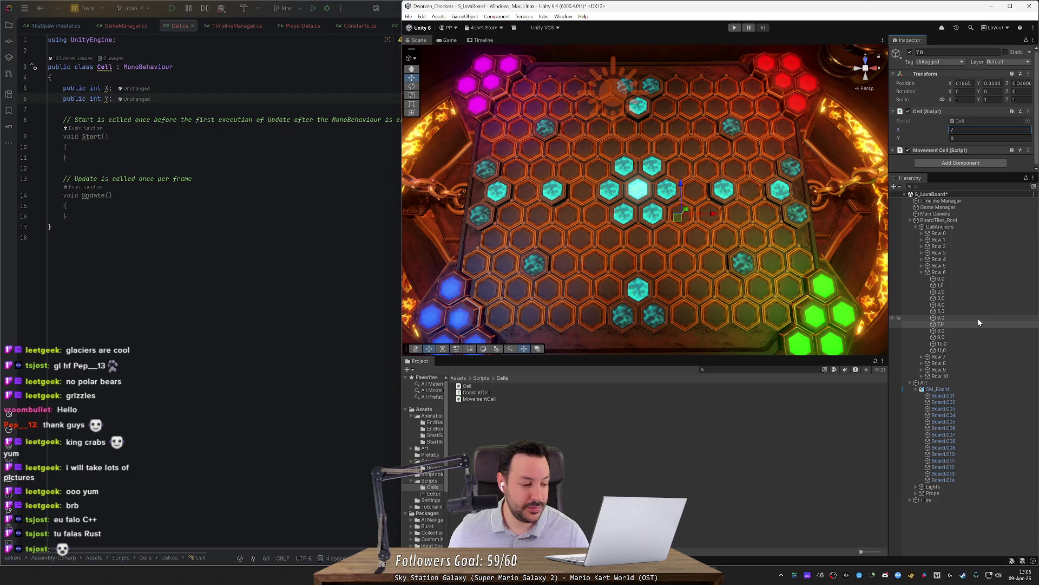
click(956, 330)
click(974, 129)
text(8)
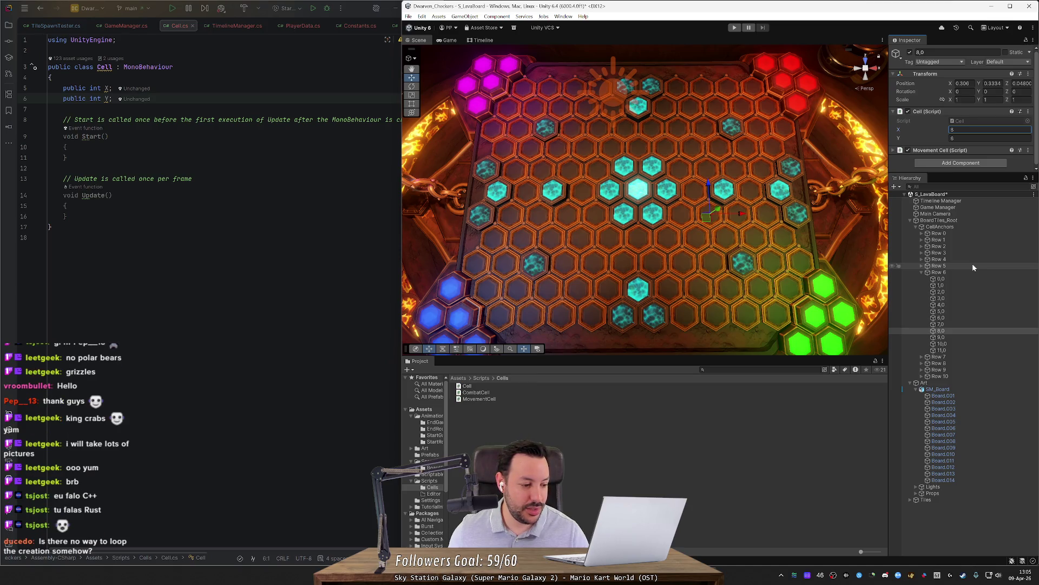
click(956, 337)
click(970, 130)
text(9)
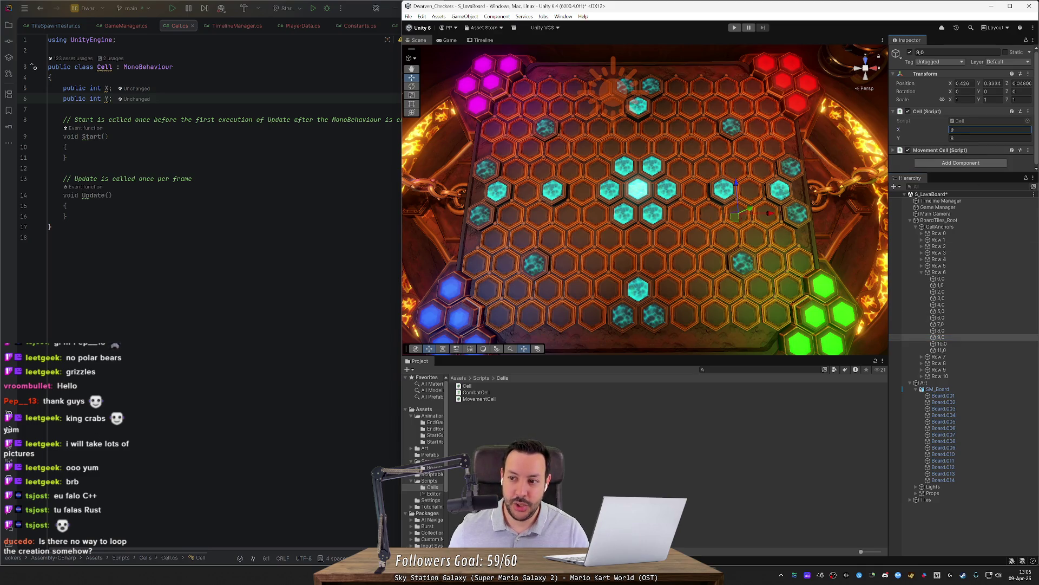
click(941, 343)
click(975, 130)
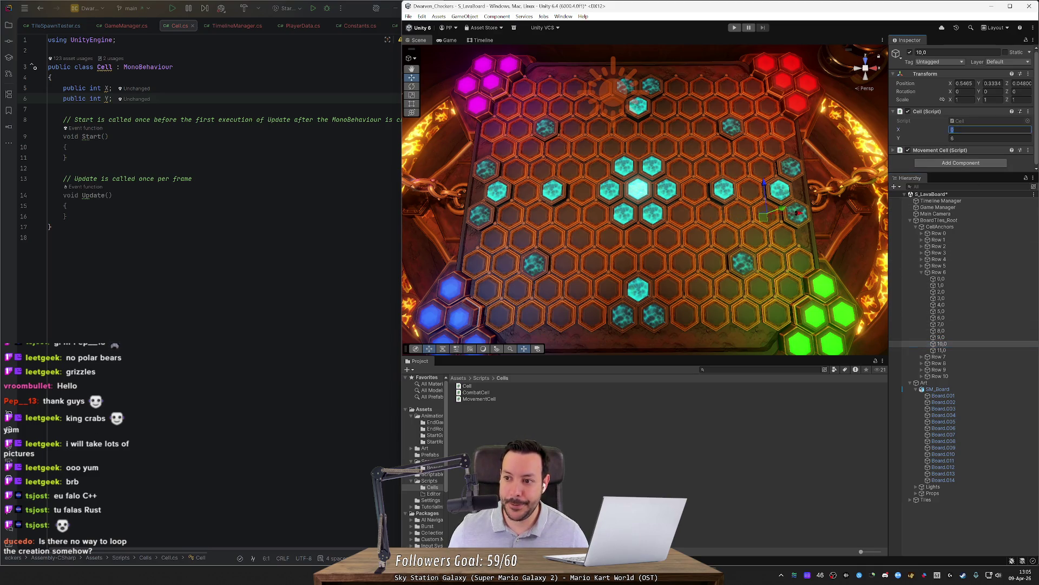
click(959, 349)
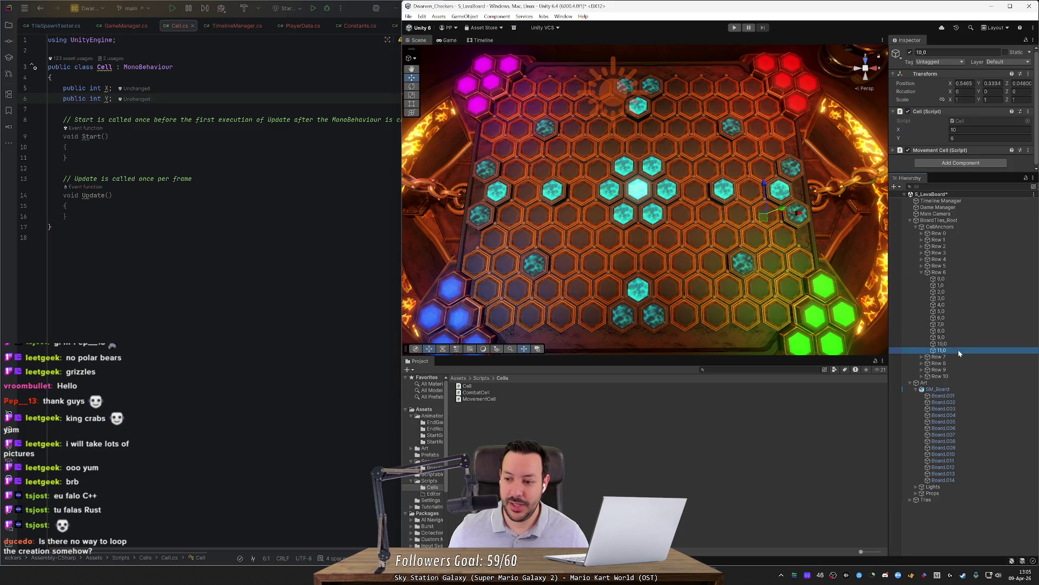
click(974, 130)
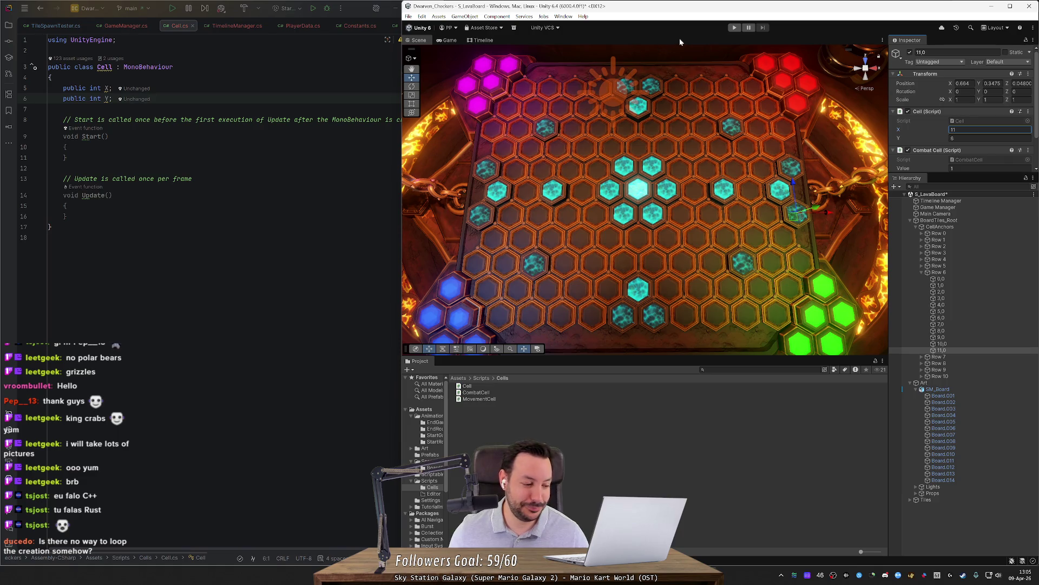
right_click(511, 454)
Look over the Create > Scripting options for the Cells folder, then close them without creating anything
mouse_move(542, 215)
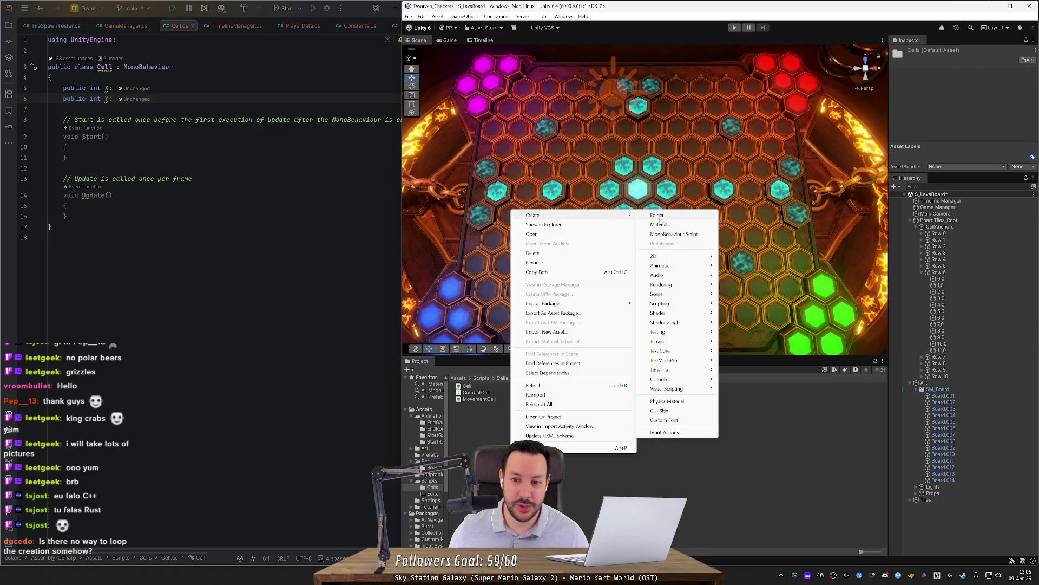
mouse_move(685, 305)
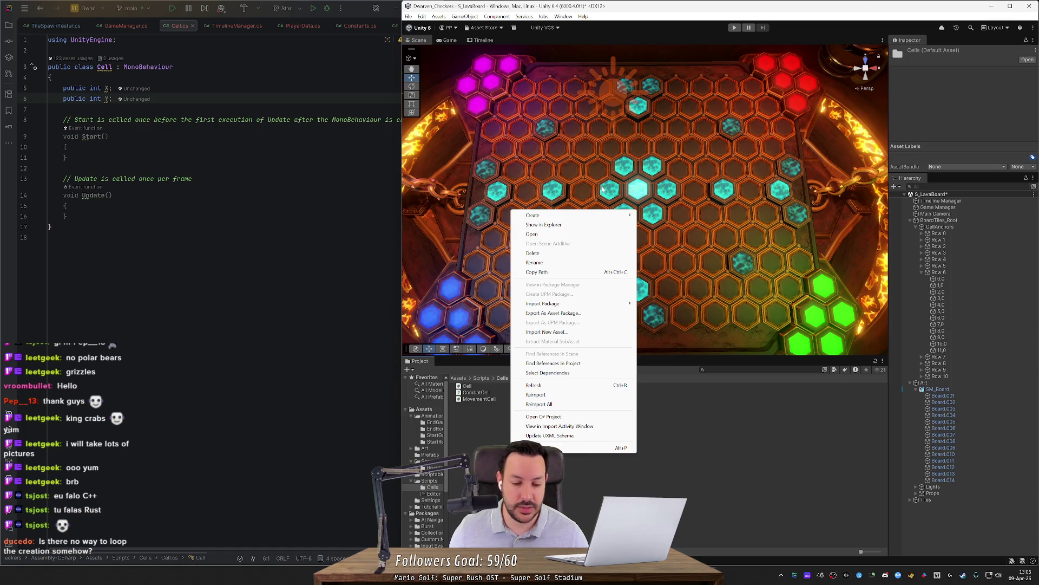
click(539, 394)
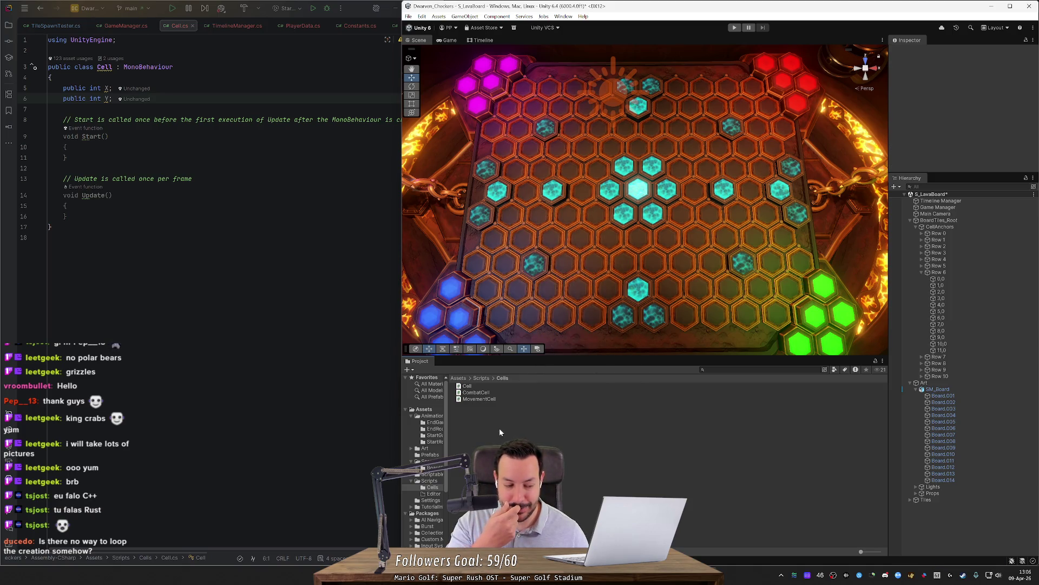
Expand Row 7, select cells 0,0 through 10,0, and set their shared Cell Y to 7
click(955, 280)
key(Down)
key(Down)
key(Down)
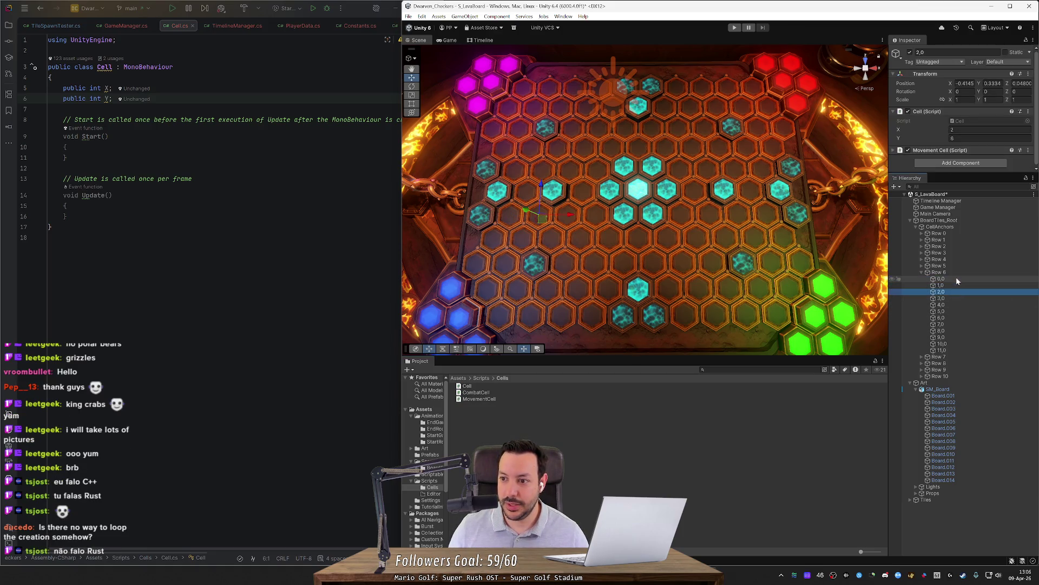
key(Down)
key(Down)
key(Down)
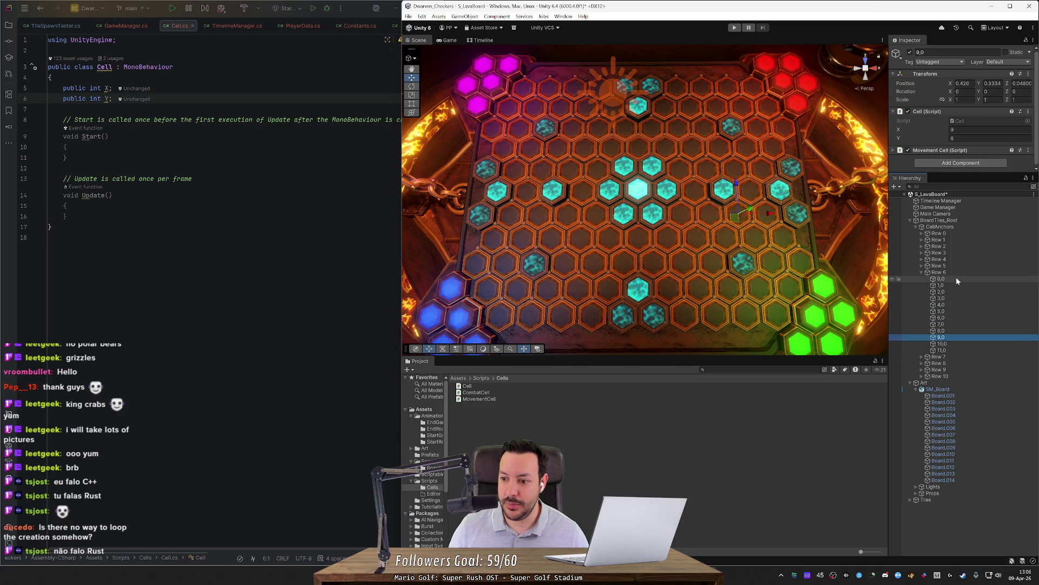
key(Left)
key(Left)
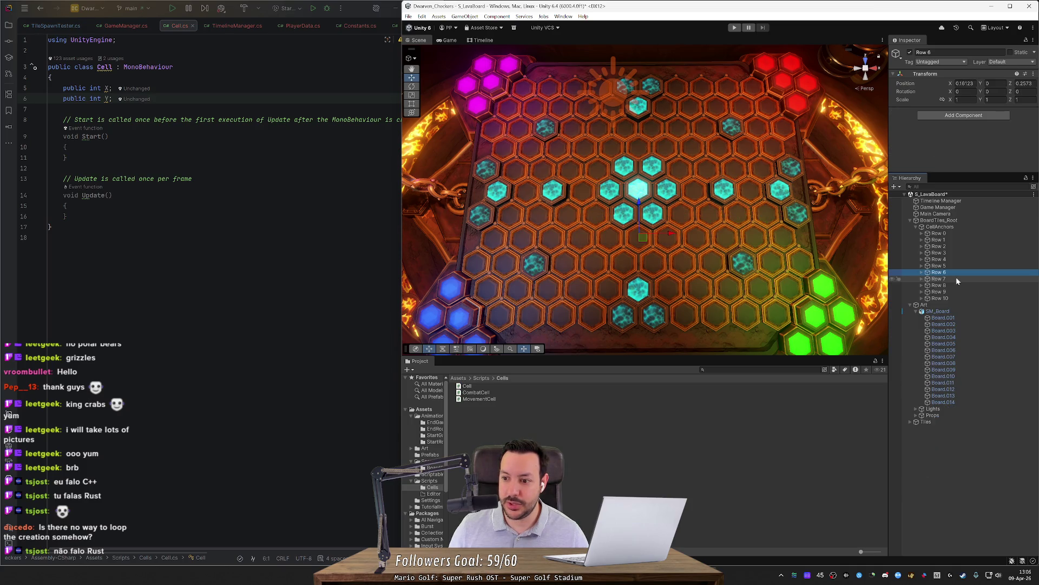
key(Down)
key(Right)
key(Down)
key(Tab)
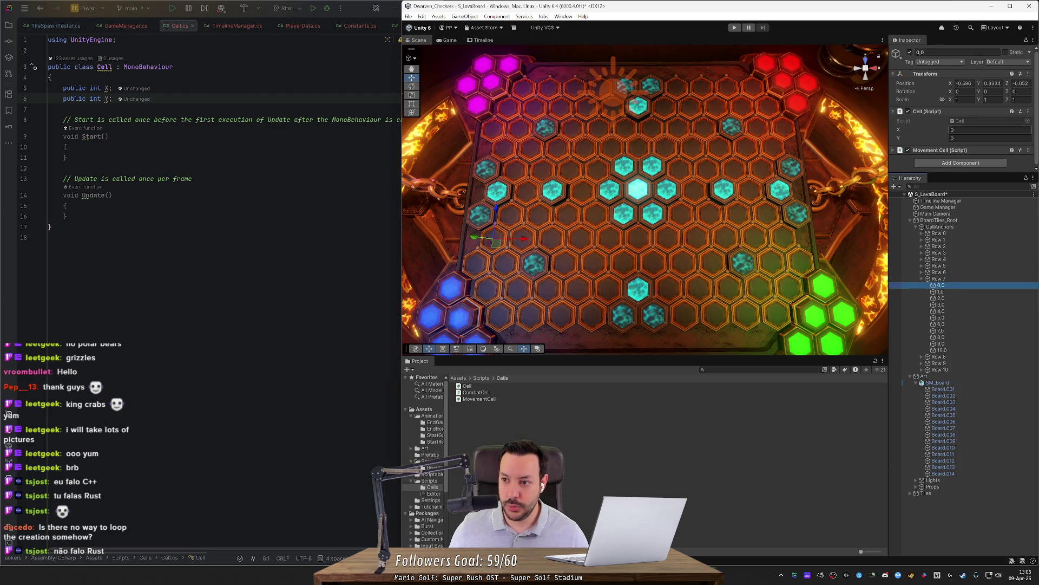
shift+click(949, 348)
key(Tab)
key(Tab)
text(7)
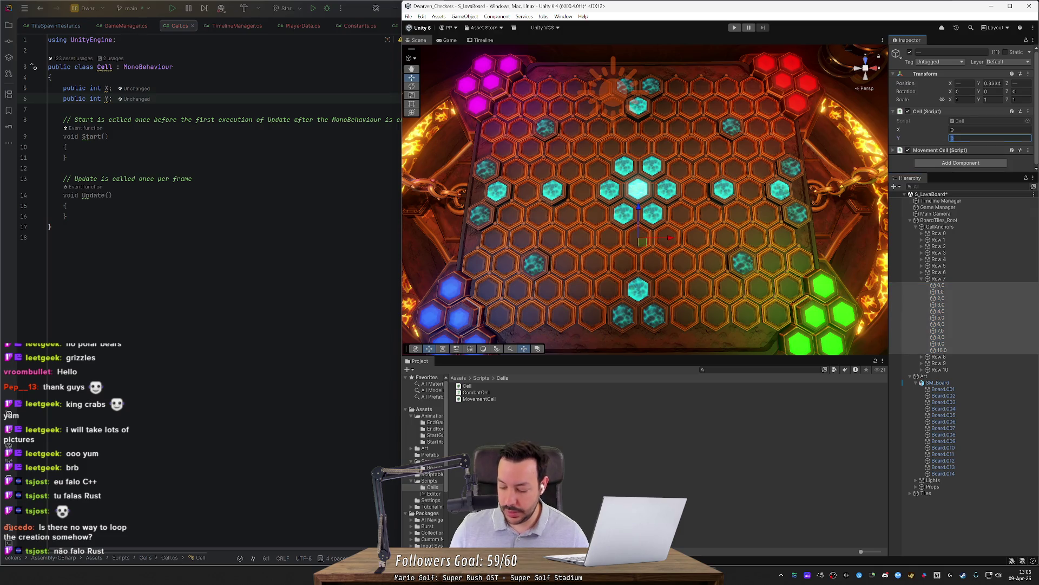
Set Cell X to 1 through 5 on Row 7 cells 1,0 through 5,0
click(941, 292)
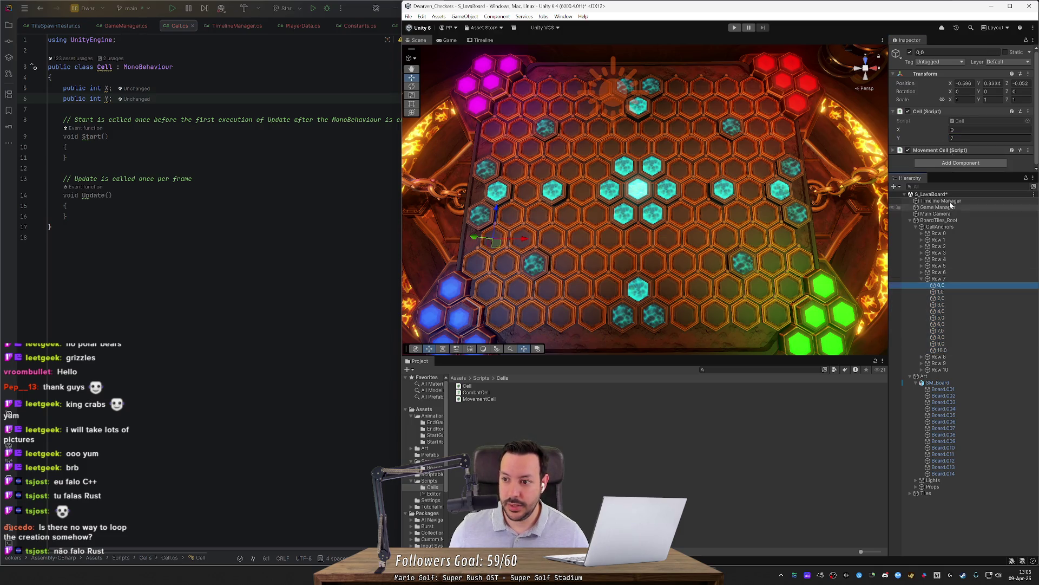
click(976, 131)
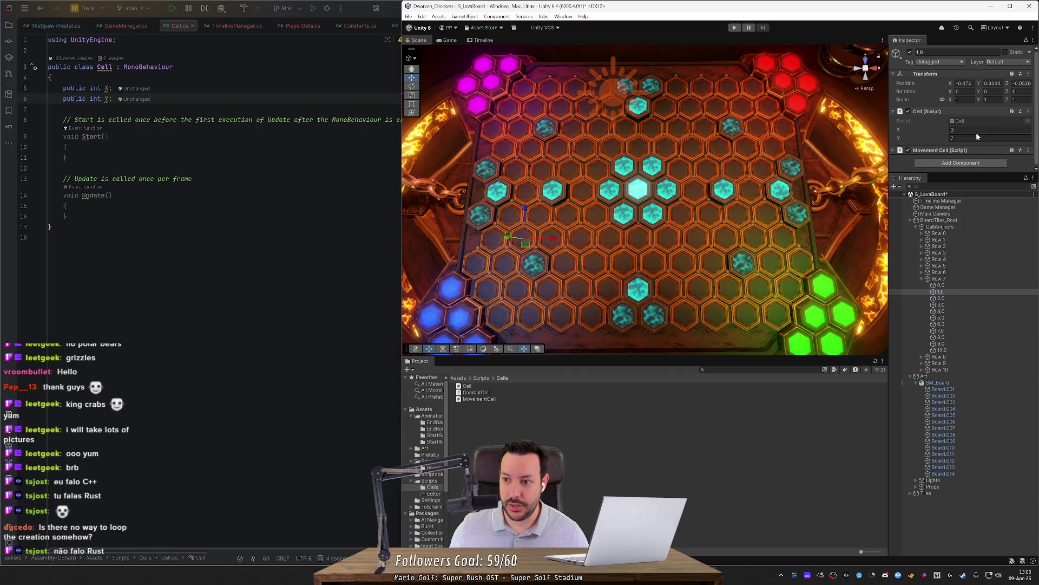
text(1)
click(953, 299)
click(976, 130)
text(2)
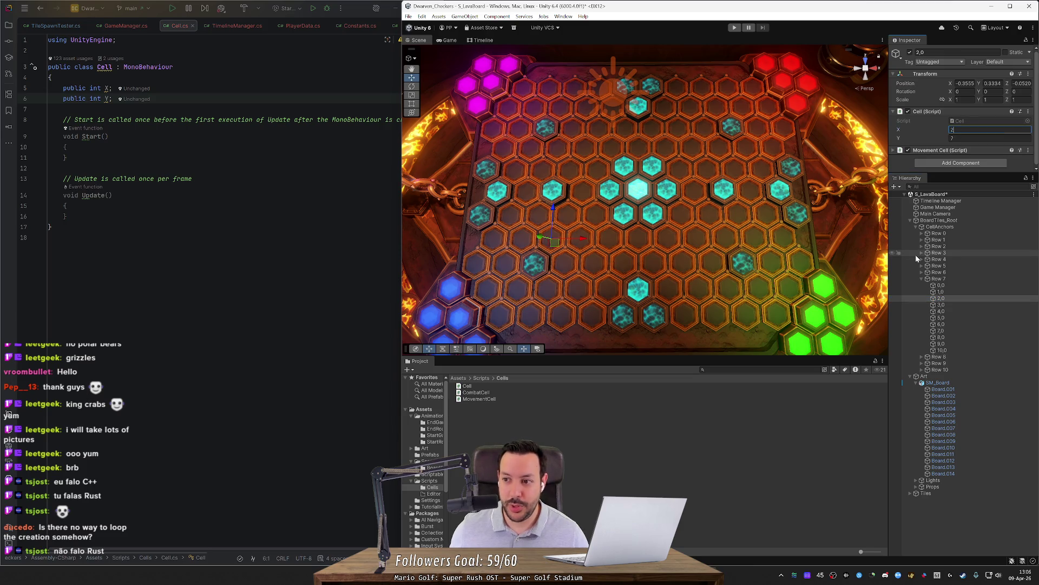
click(960, 305)
click(976, 130)
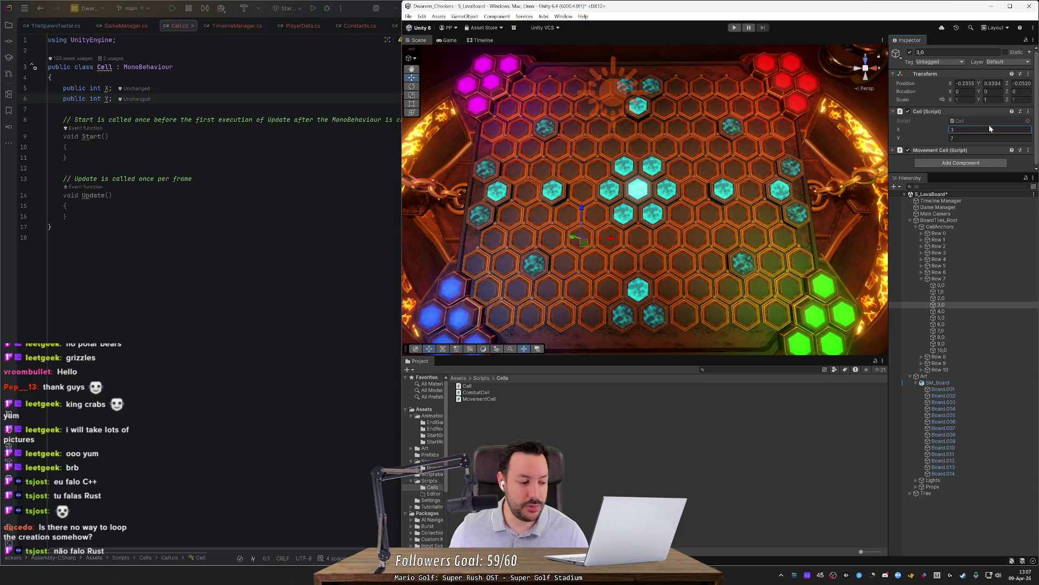
click(966, 309)
click(976, 130)
text(4)
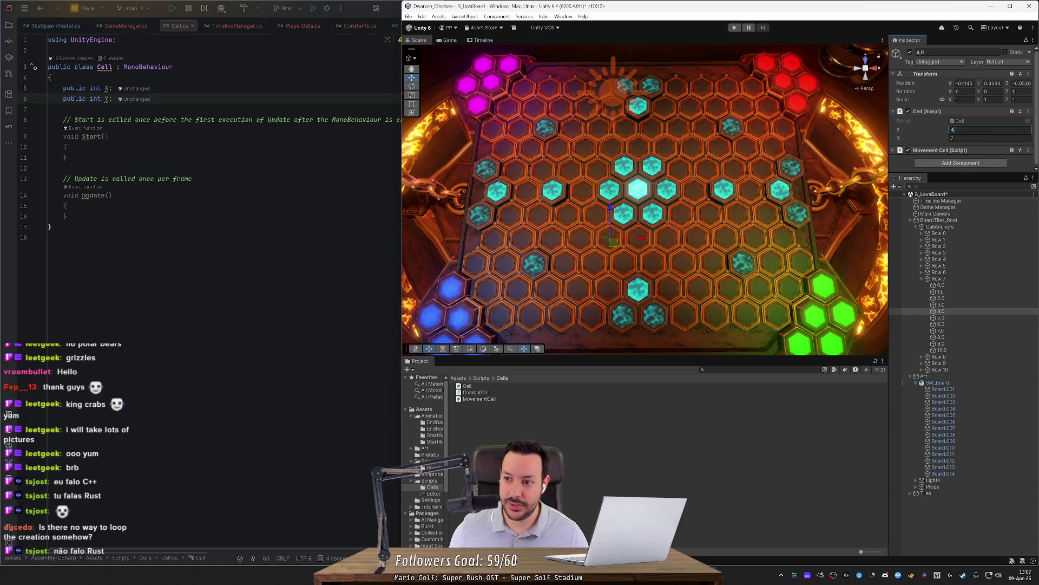
click(966, 317)
click(976, 130)
text(5)
Set Cell X to 6 through 10 on Row 7 cells 6,0 through 10,0
click(953, 323)
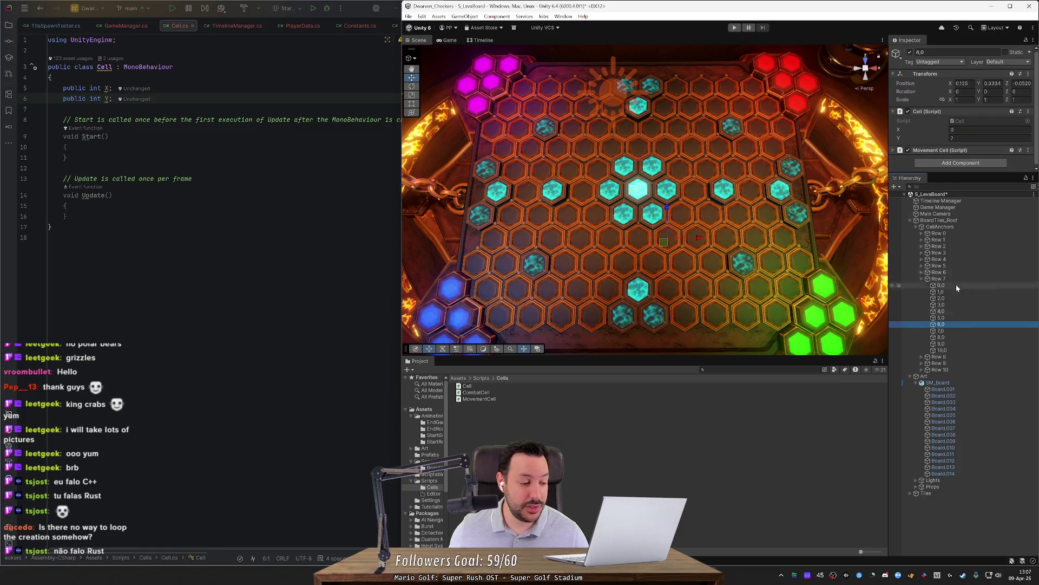
click(978, 130)
text(6)
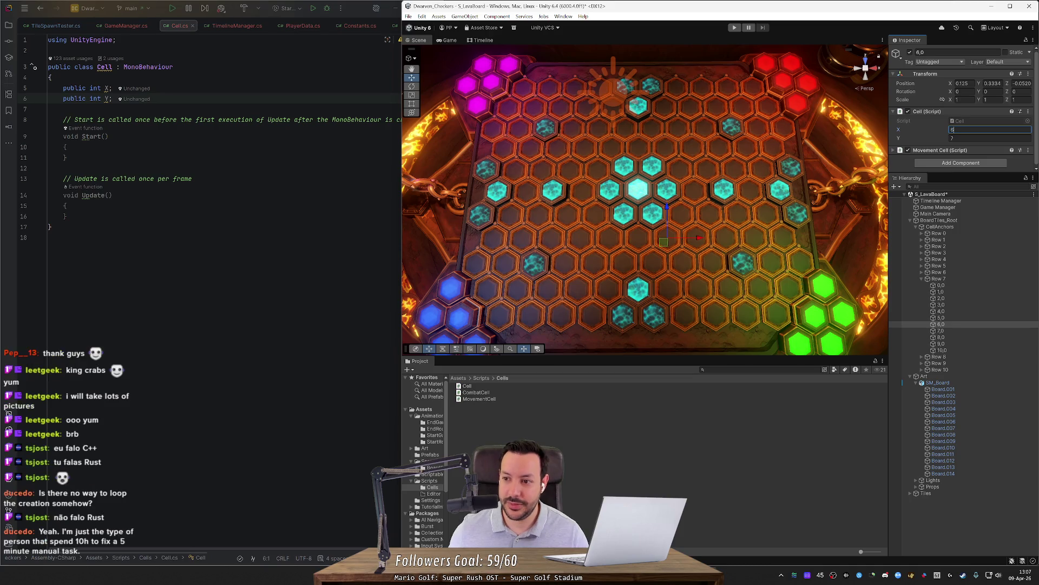
click(942, 330)
click(977, 130)
text(7)
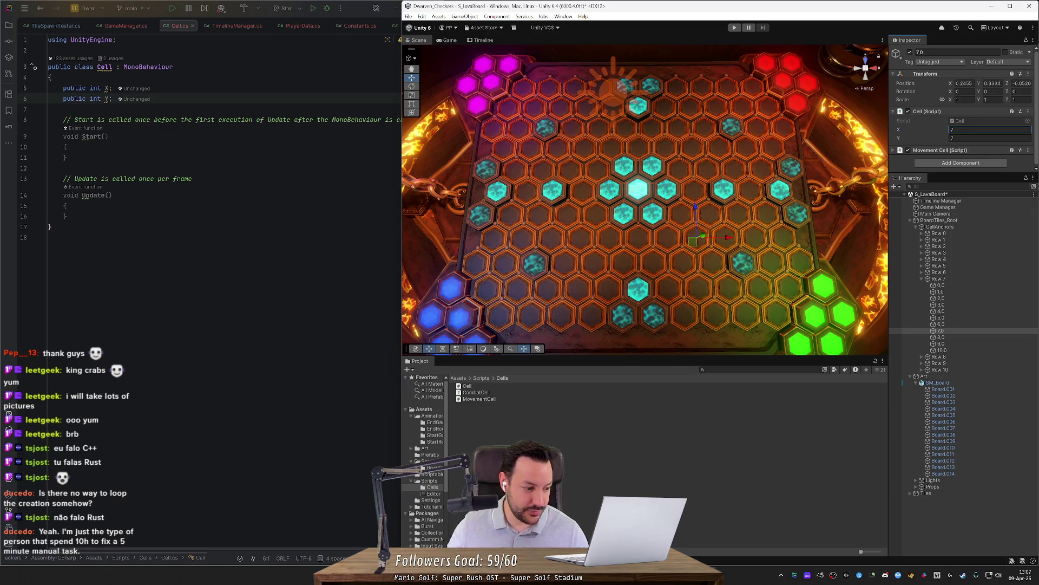
click(974, 335)
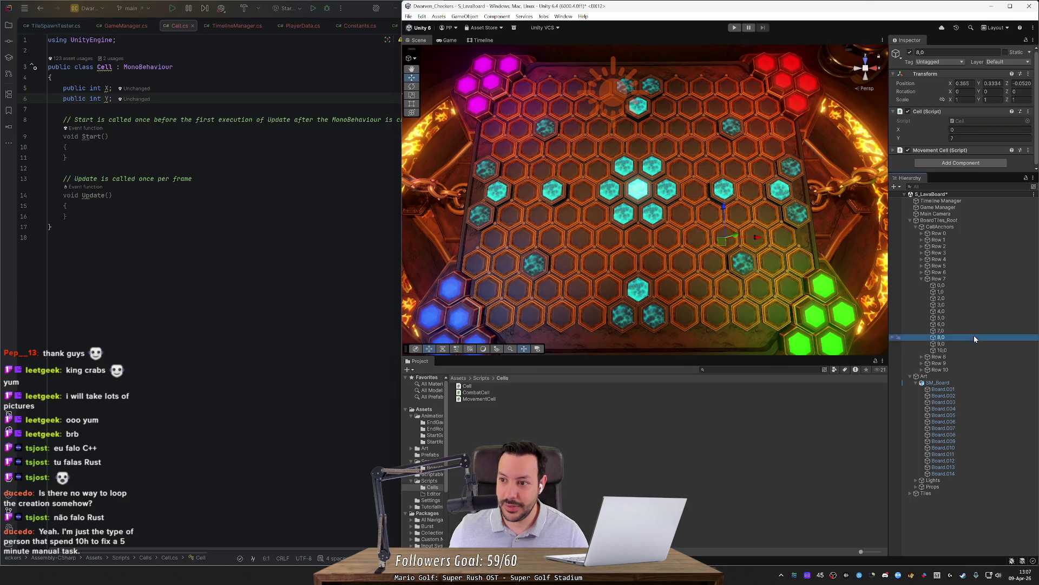
click(977, 130)
text(8)
click(941, 343)
click(977, 130)
text(9)
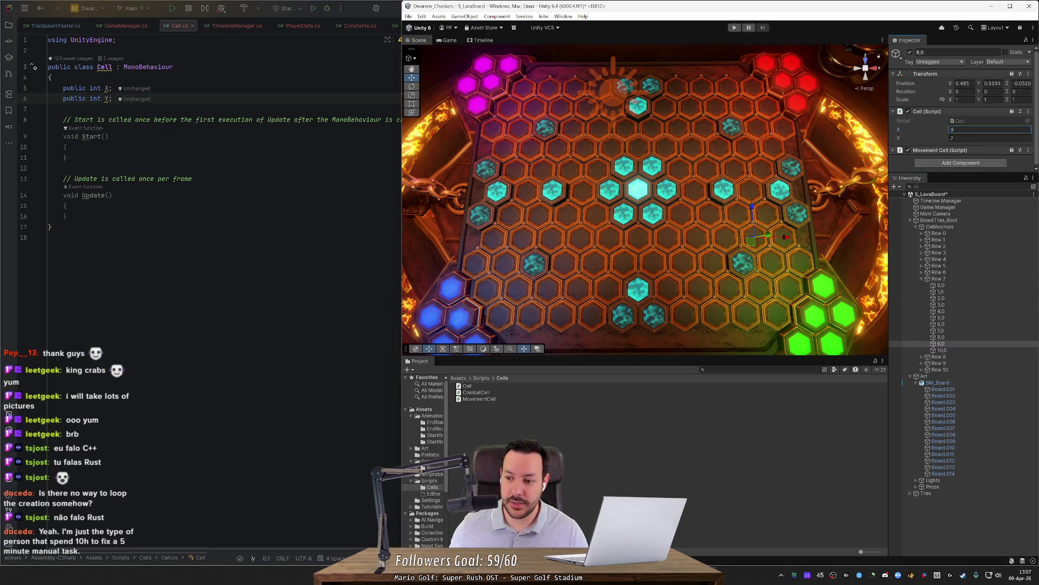
click(990, 129)
text(10)
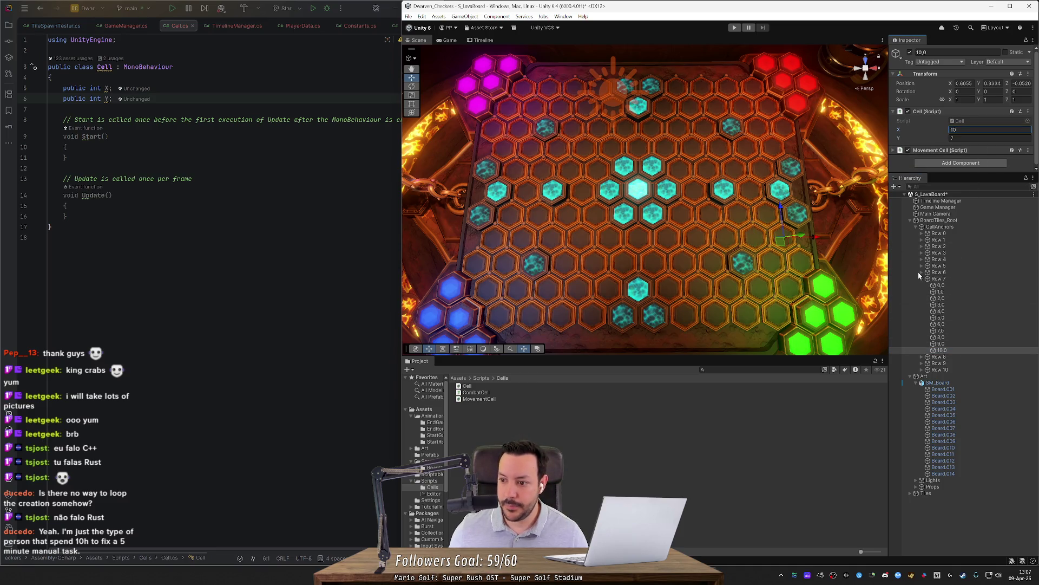
click(922, 272)
click(942, 291)
Select Row 7's first cell 0,0 in the Hierarchy
key(Down)
key(Down)
key(Down)
key(Delete)
key(Left)
key(Down)
key(Down)
key(Down)
key(Down)
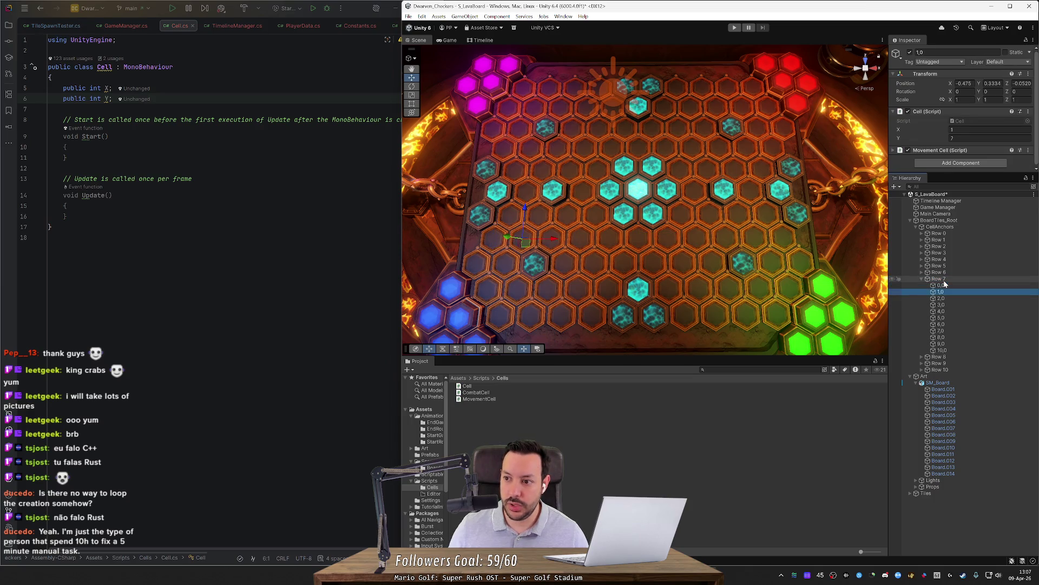
key(Up)
key(Up)
key(Down)
key(Down)
key(Down)
key(Down)
key(Down)
key(Up)
key(Up)
key(Up)
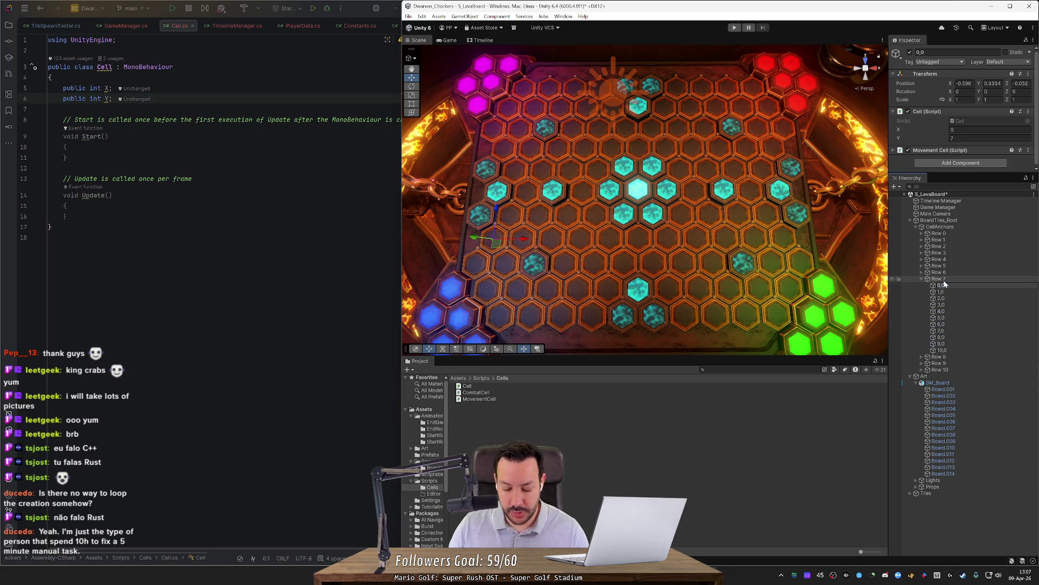
Rename Row 7's cells 0,0 through 4,0 to 0,7 through 4,7
text(7)
key(Return)
key(Down)
key(F2)
key(End)
key(BackSpace)
text(7)
key(Return)
key(Down)
key(F2)
key(End)
key(Return)
key(Down)
key(F2)
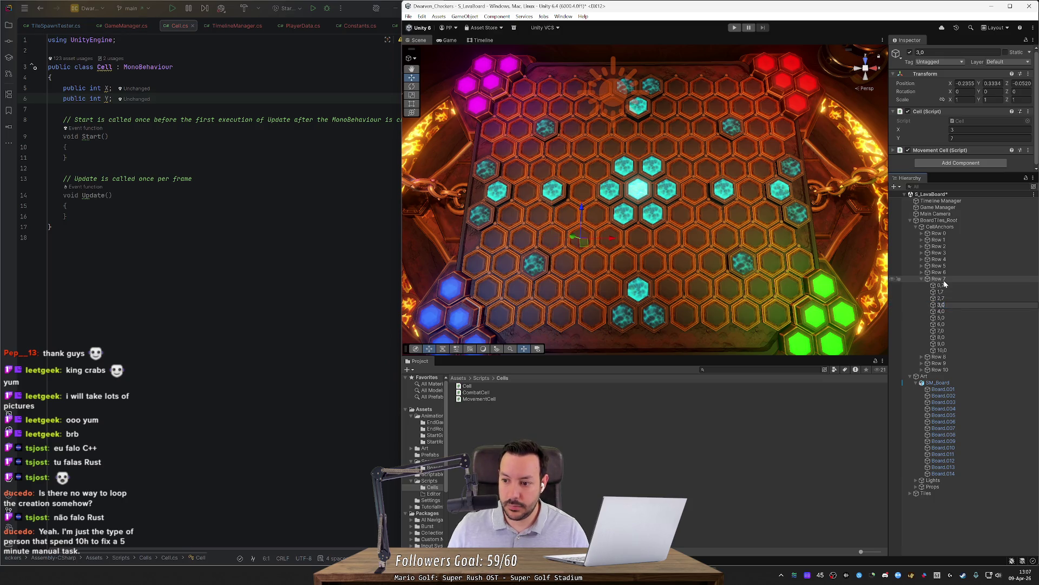
key(Return)
key(Down)
key(F2)
key(End)
key(BackSpace)
text(7)
key(Return)
key(Down)
key(F2)
Rename Row 7's cells 5,0 through 10,0 to 5,7 through 10,7
key(Return)
key(Down)
key(F2)
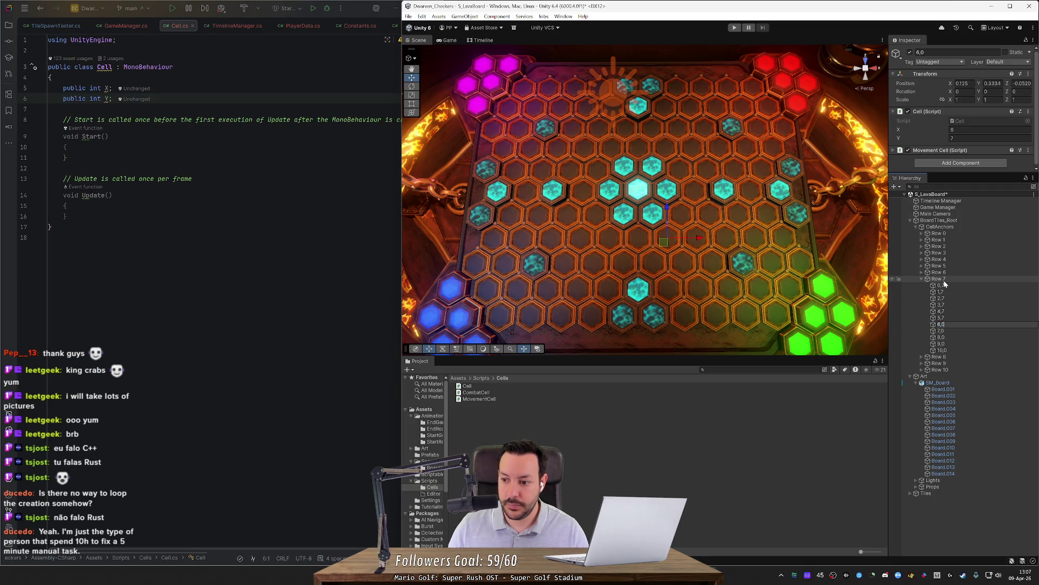
key(Return)
key(Down)
key(F2)
key(End)
key(BackSpace)
text(7)
key(Return)
key(Down)
key(F2)
key(End)
key(BackSpace)
text(7)
key(Return)
key(Down)
key(F2)
key(End)
key(BackSpace)
text(7)
key(Return)
key(Down)
key(F2)
key(End)
key(BackSpace)
text(7)
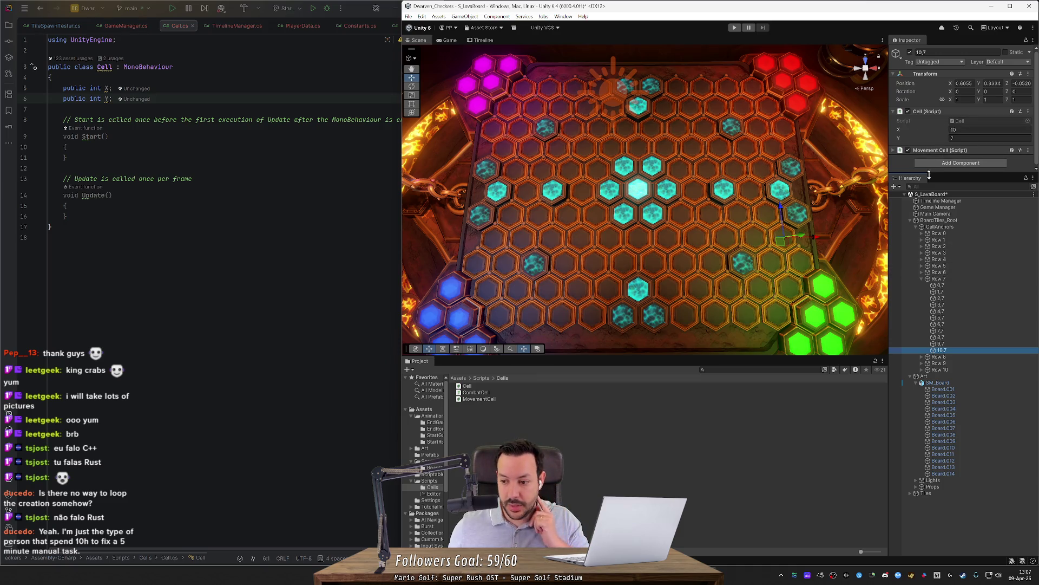
Select cell 0,7 to check its X and Y values
click(950, 285)
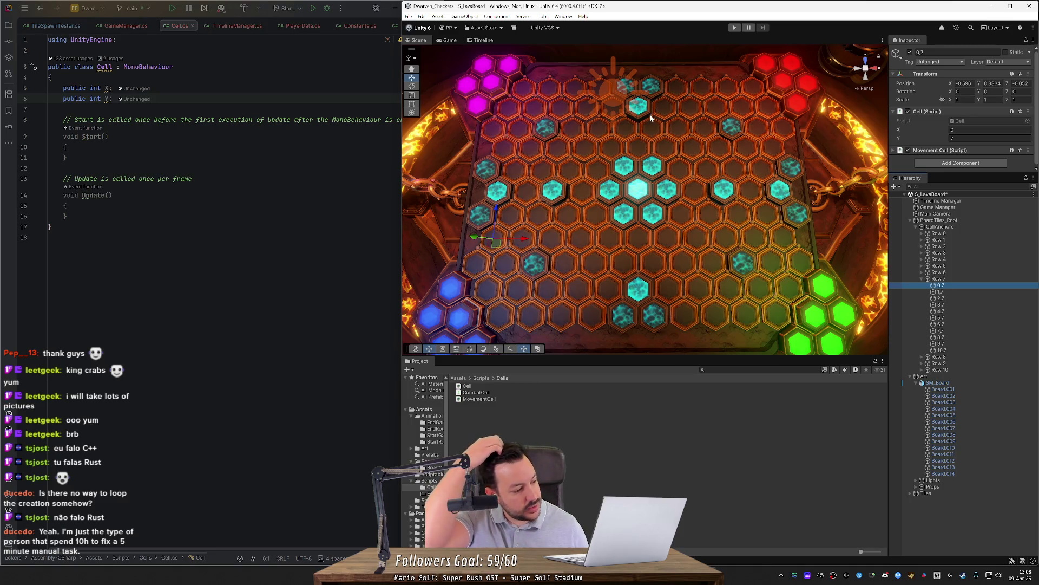
key(alt+Tab)
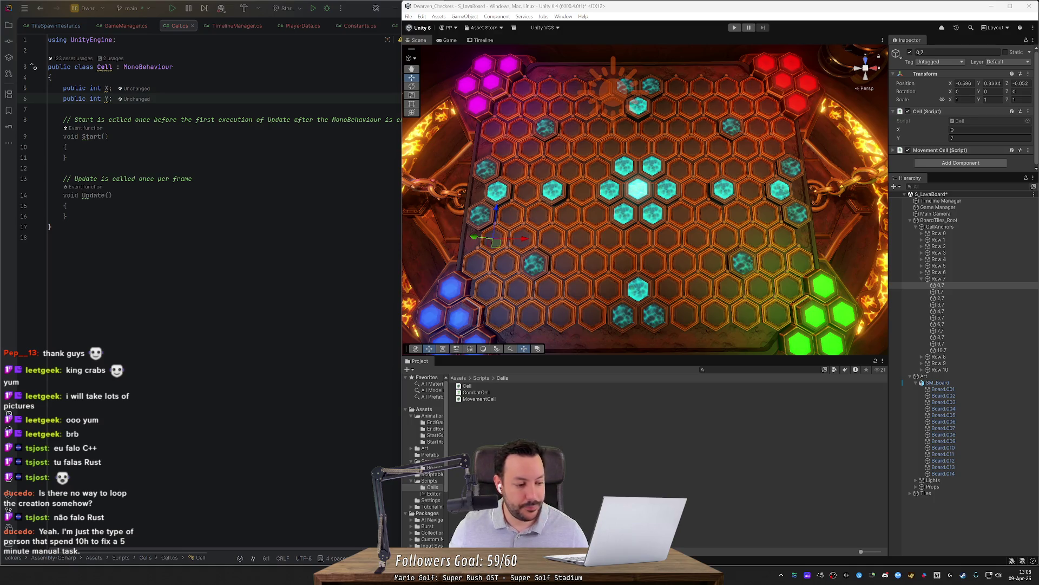
click(941, 285)
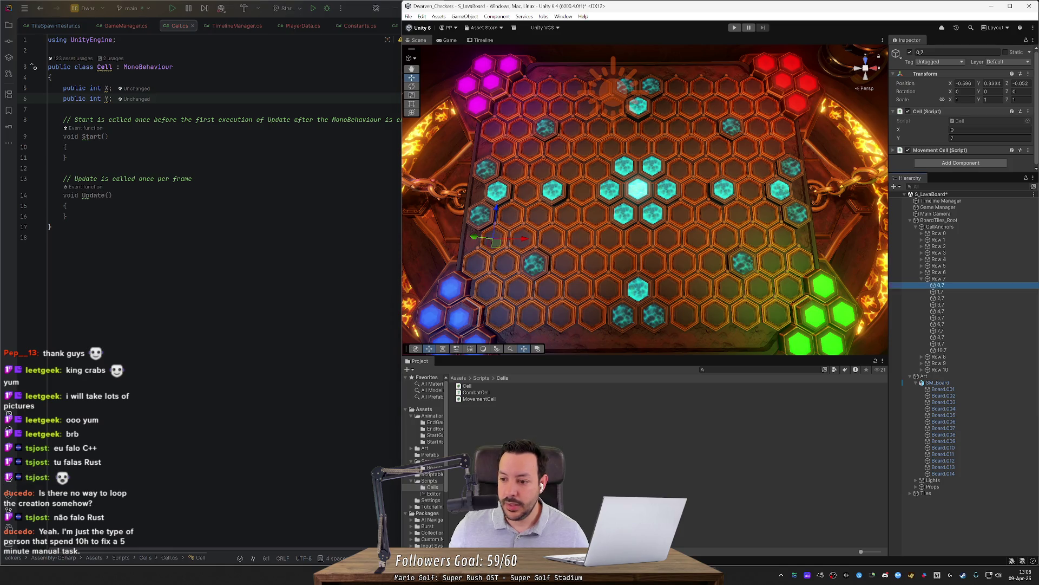
Collapse Row 7, expand Row 8 and select its first cell 0,0 for renaming
click(923, 279)
click(923, 285)
click(941, 292)
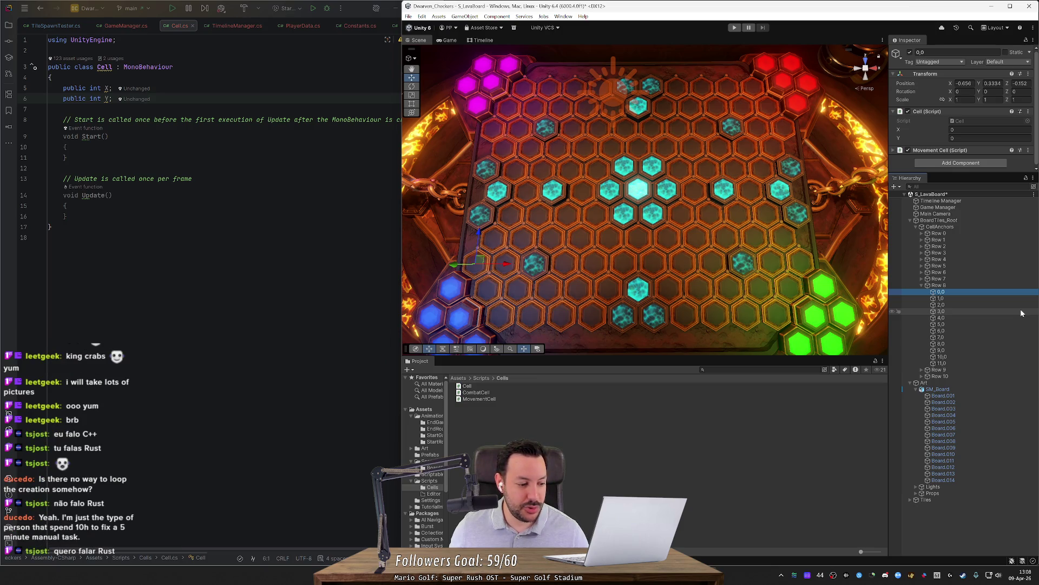
click(989, 291)
Rename Row 8's cells 0,0 through 2,0 to 0,8 through 2,8
click(944, 292)
key(Return)
key(F2)
text(8)
key(Return)
key(Down)
key(F2)
key(Right)
key(BackSpace)
text(8)
key(Return)
key(Down)
key(F2)
key(Right)
key(BackSpace)
text(8)
key(Return)
key(Down)
key(F2)
Rename Row 8's cells 3,0 through 7,0 to 3,8 through 7,8
key(Right)
key(BackSpace)
text(8)
key(Return)
key(Down)
key(F2)
key(Right)
key(BackSpace)
text(8)
key(Return)
key(Down)
key(F2)
key(Right)
key(BackSpace)
text(8)
key(Return)
key(Down)
key(F2)
key(Right)
key(BackSpace)
text(8)
key(Return)
key(Down)
key(F2)
key(Right)
key(BackSpace)
text(8)
key(Return)
key(Down)
Rename cells 8,0 through 11,0 to 8,8 through 11,8, then multi-select all twelve to edit their Y value
key(F2)
key(Right)
key(BackSpace)
text(8)
key(Return)
key(Down)
key(Right)
key(BackSpace)
text(8)
key(Return)
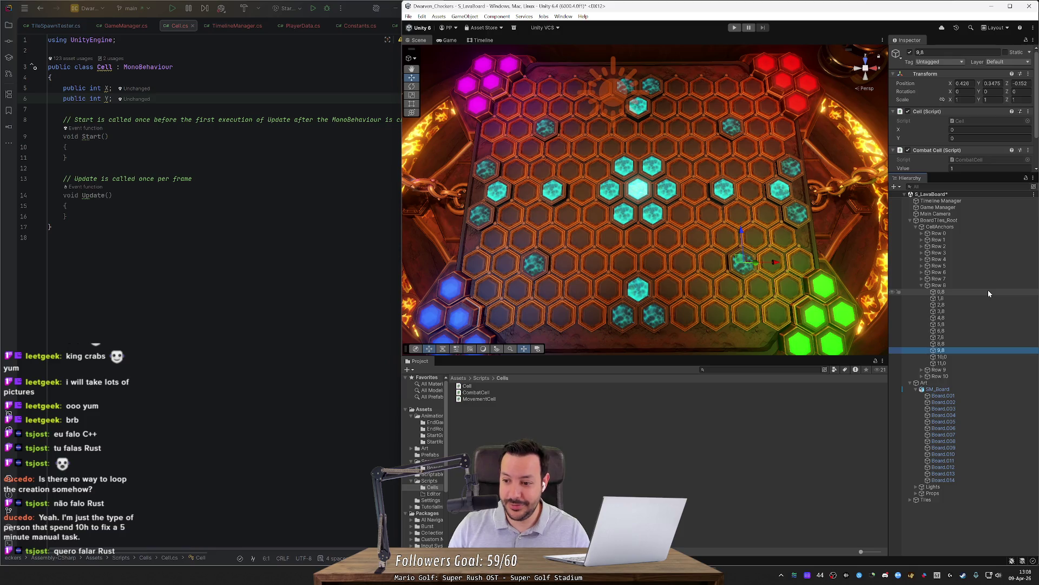
key(Down)
key(F2)
key(Right)
key(BackSpace)
text(8)
key(Return)
key(Down)
key(F2)
key(Right)
key(BackSpace)
text(8)
key(Return)
key(shift+Up)
key(shift+Up)
key(shift+Up)
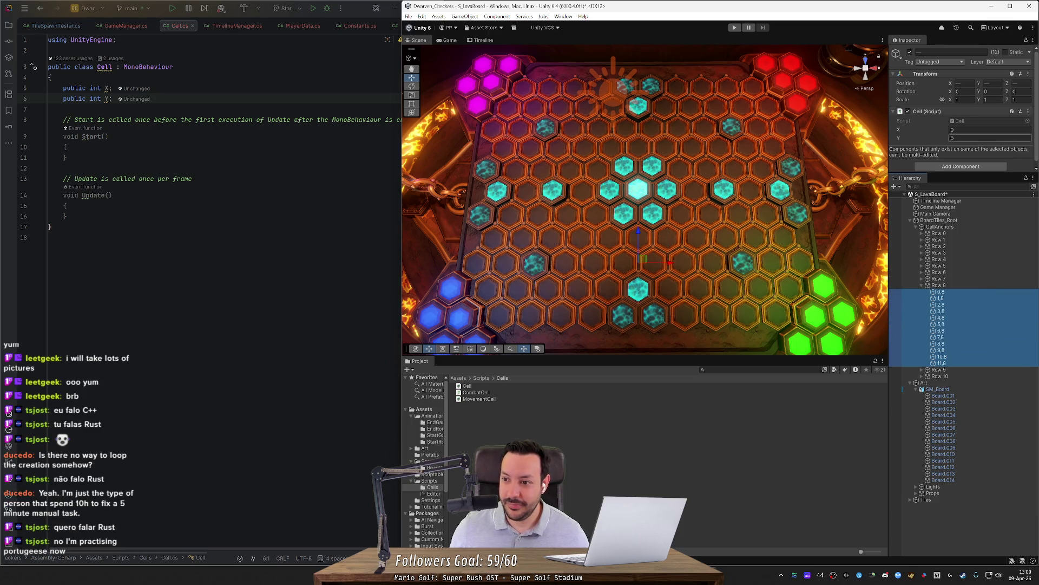
click(991, 138)
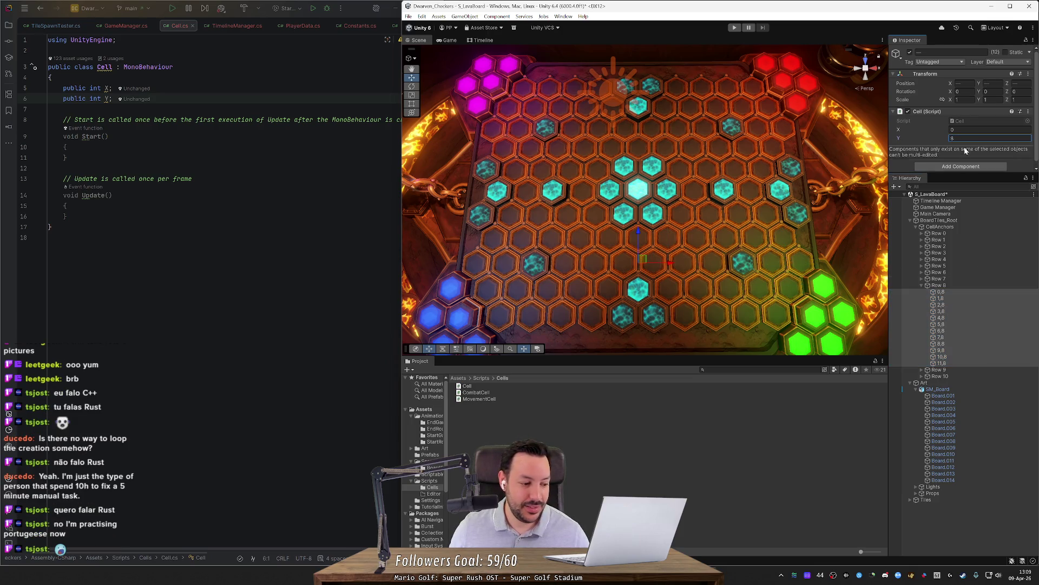
text(8)
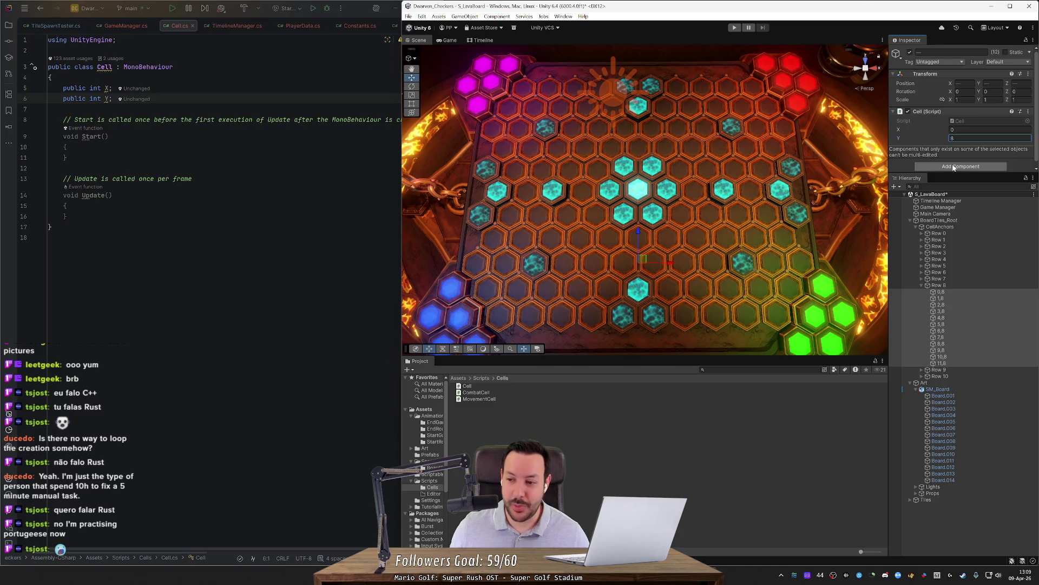
Set the Cell X values of Row 8 cells 1,8 through 5,8 to 1 through 5
click(963, 291)
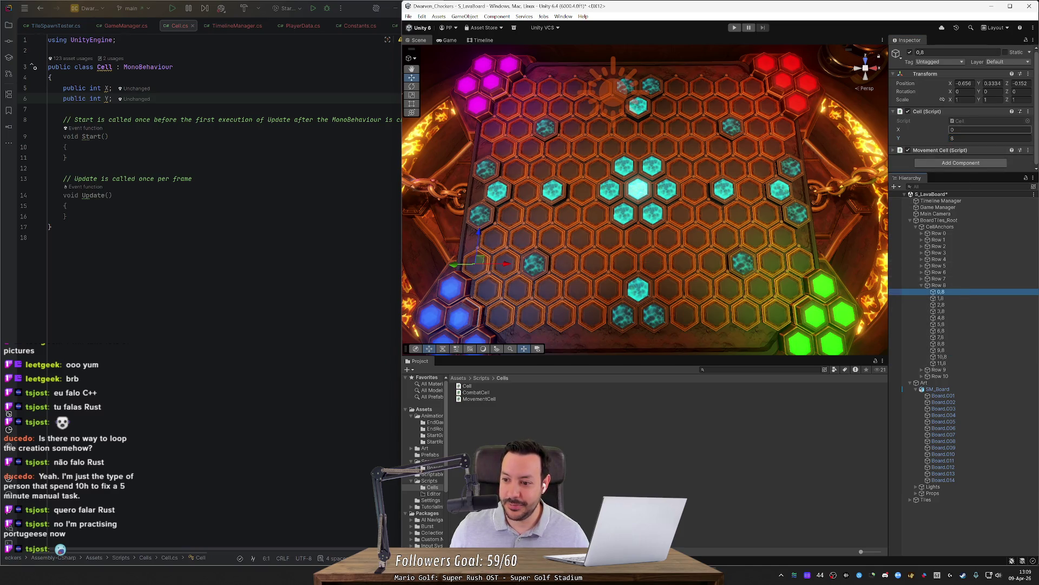
click(941, 298)
click(989, 130)
text(1)
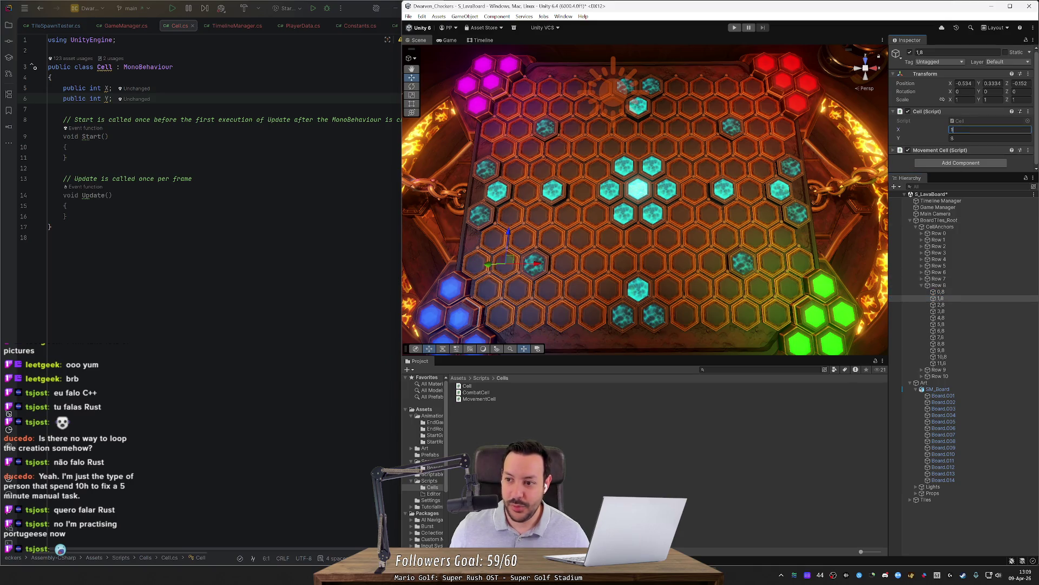
click(949, 306)
click(990, 129)
text(2)
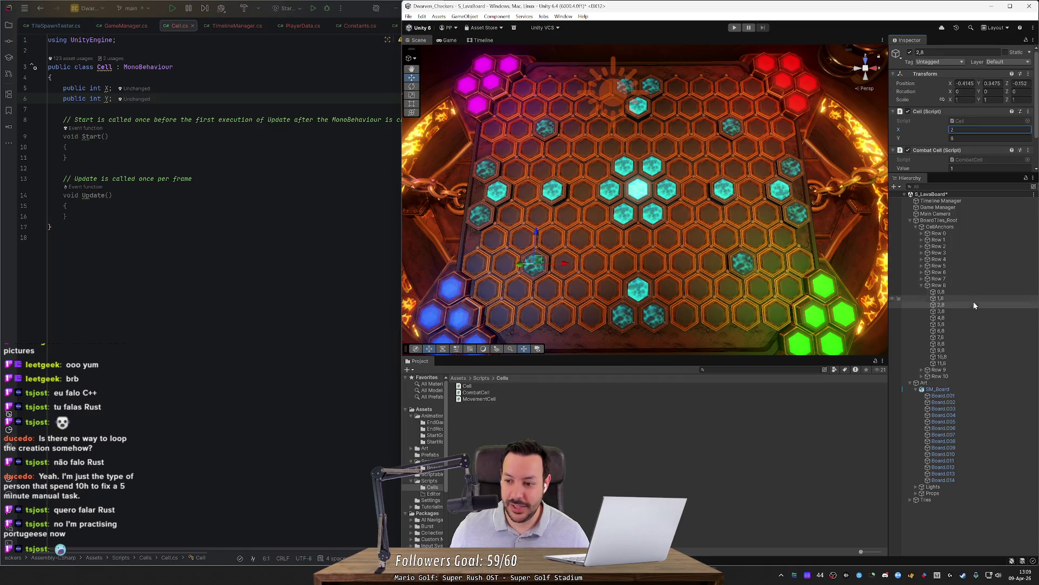
click(978, 311)
click(989, 129)
text(3)
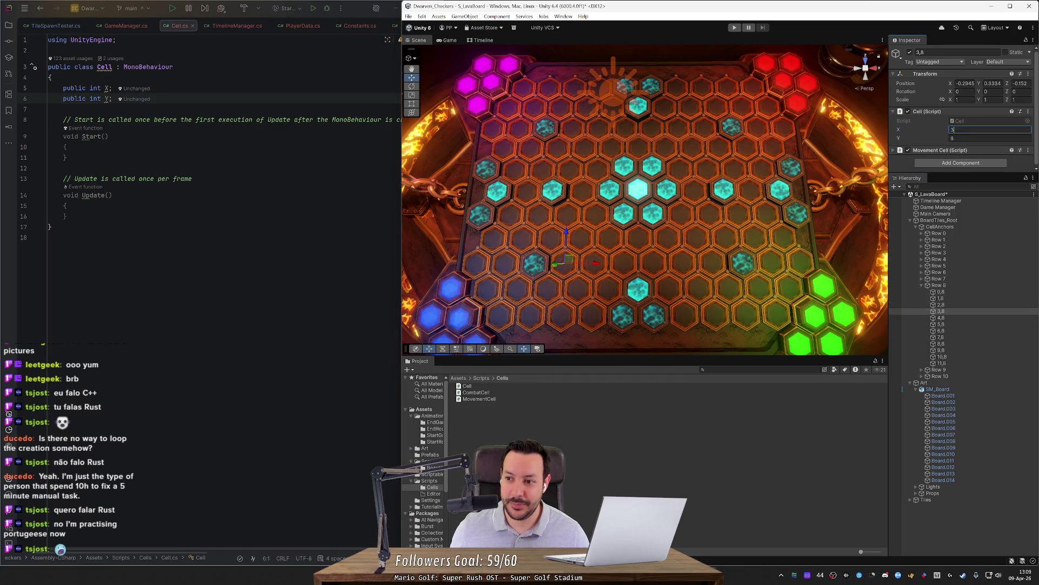
click(950, 317)
click(989, 130)
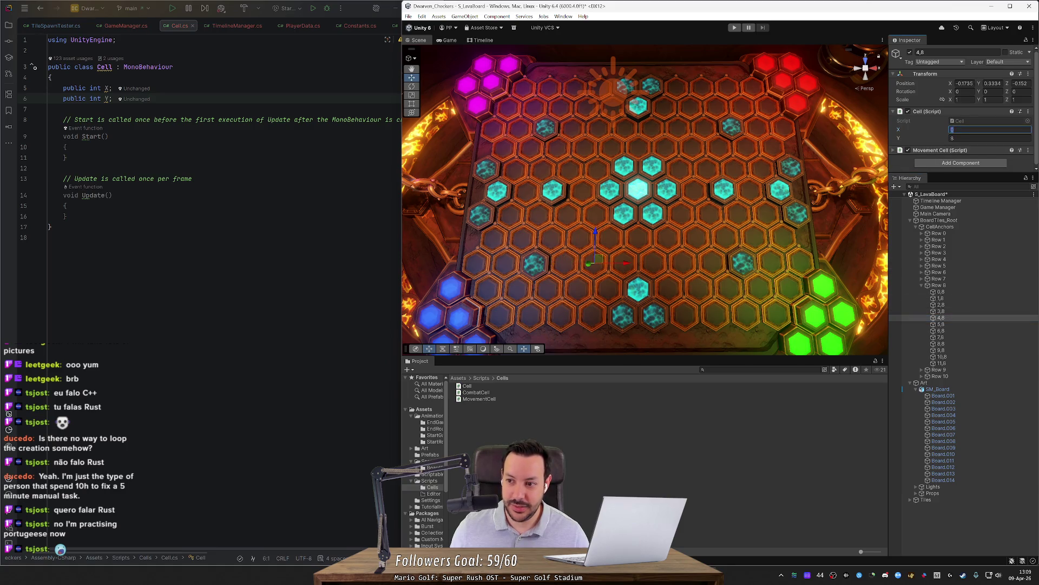
click(976, 323)
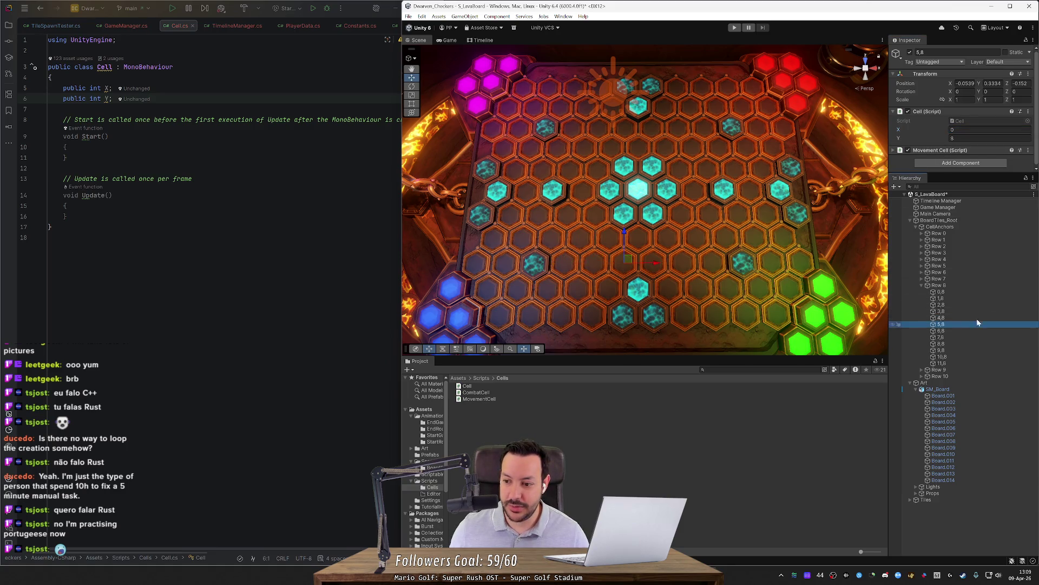
click(989, 129)
Set the Cell X values of cells 6,8 through 10,8 to 6 through 10
click(973, 330)
click(989, 130)
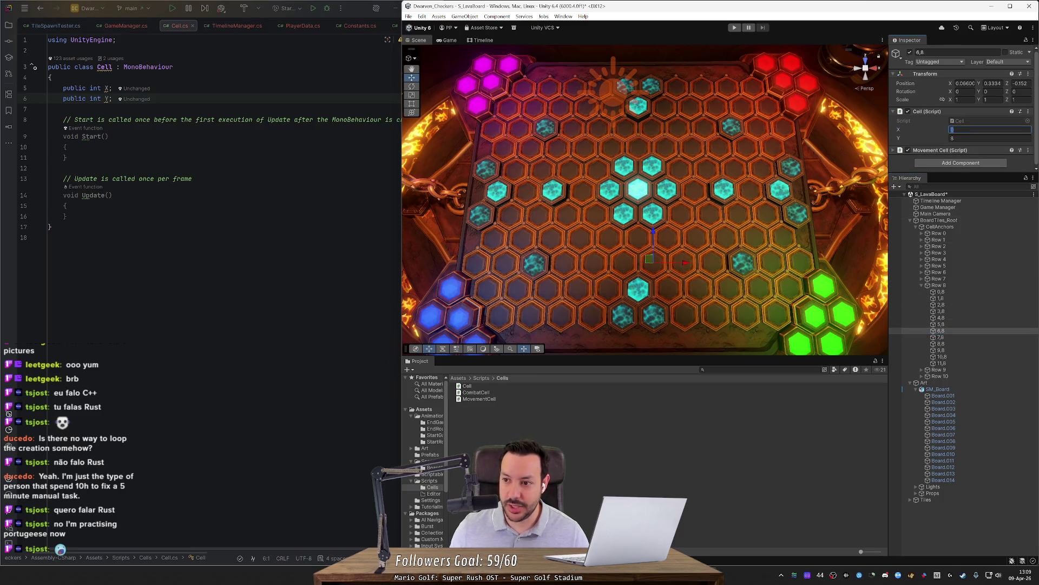
text(6)
click(965, 337)
click(990, 129)
click(964, 343)
click(989, 129)
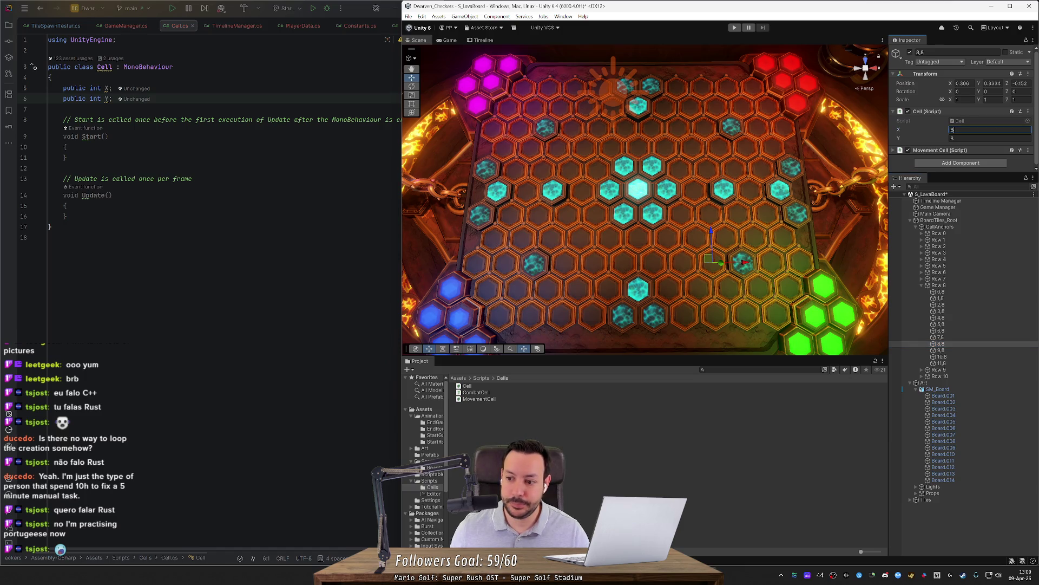
click(979, 349)
click(990, 130)
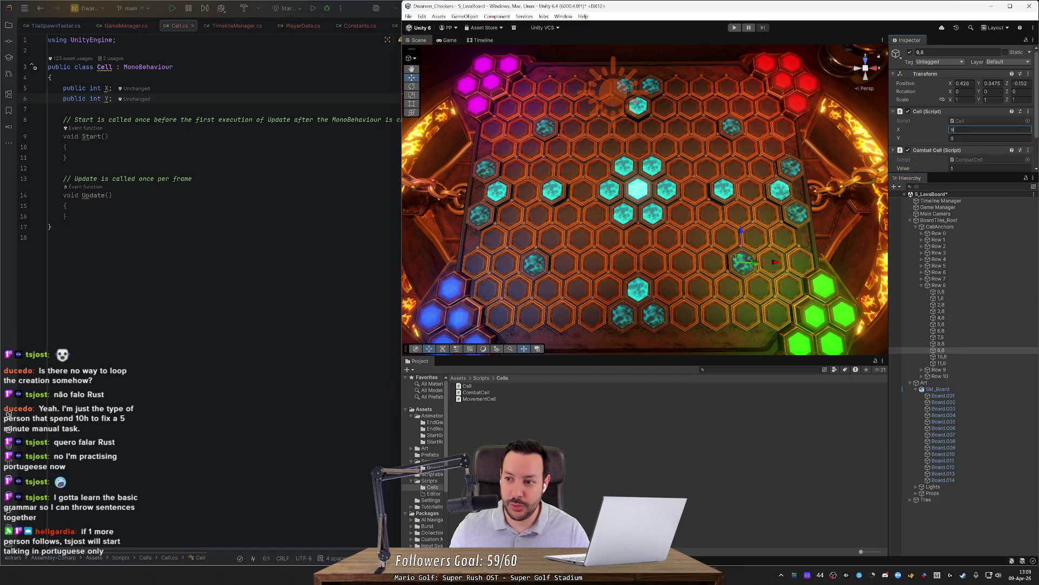
click(970, 356)
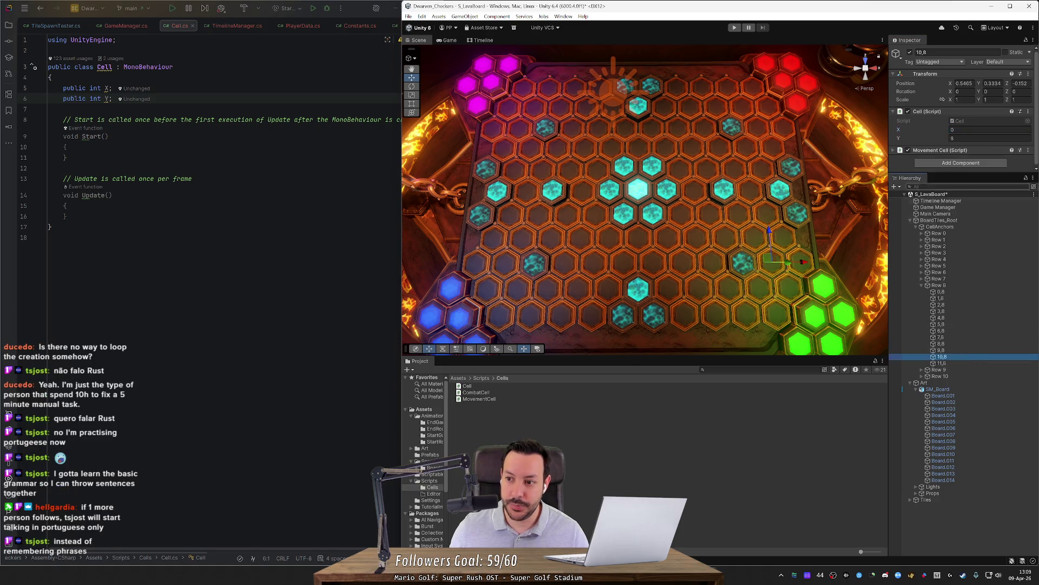
click(989, 129)
text(10)
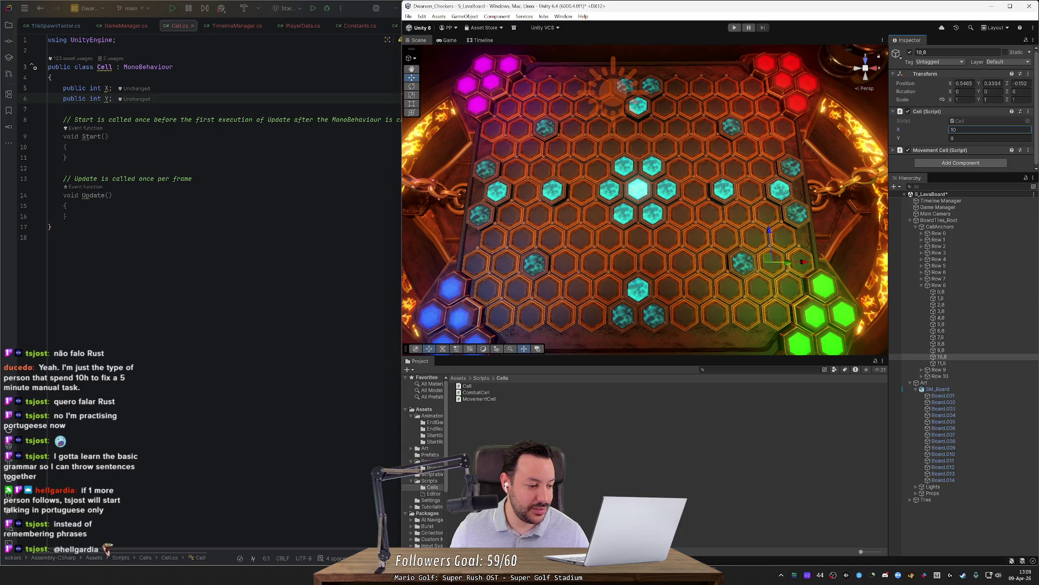
Recheck cell 10,8, enter 11 as cell 11,8's Cell X value, then reselect 0,8
key(alt+Tab)
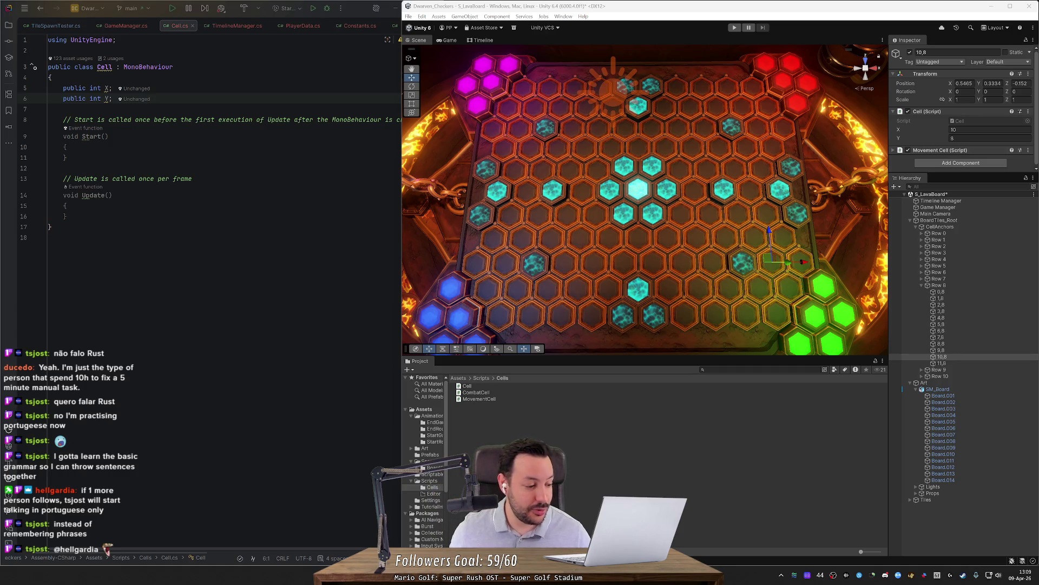
click(969, 130)
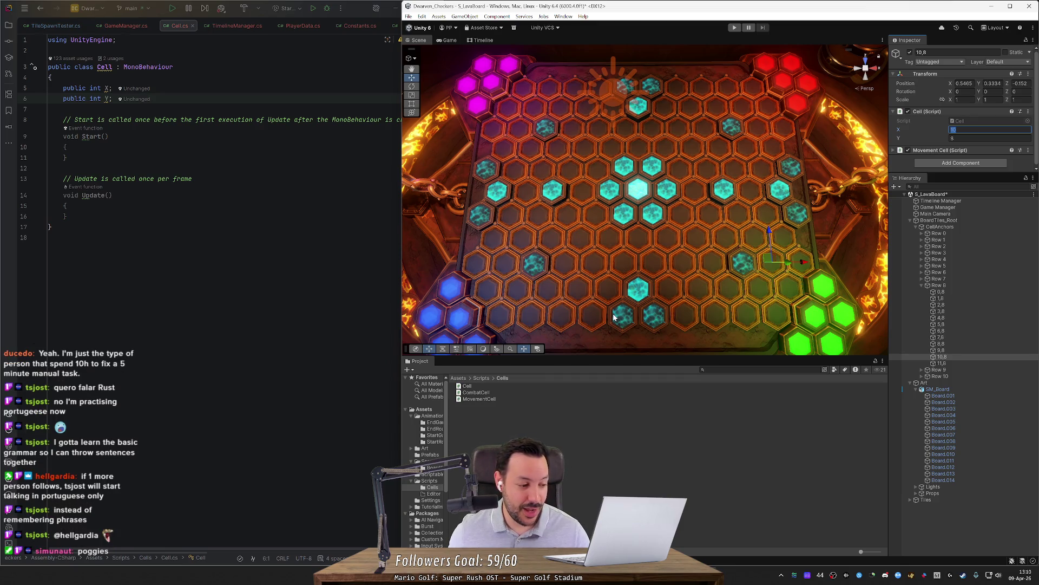
click(953, 364)
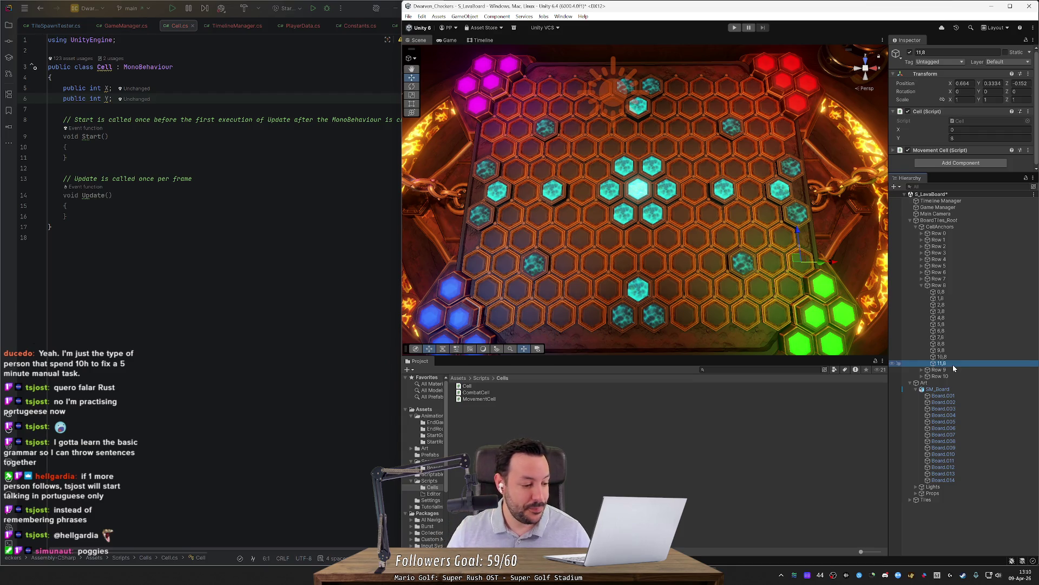
key(Up)
key(Down)
key(Up)
click(953, 364)
click(969, 129)
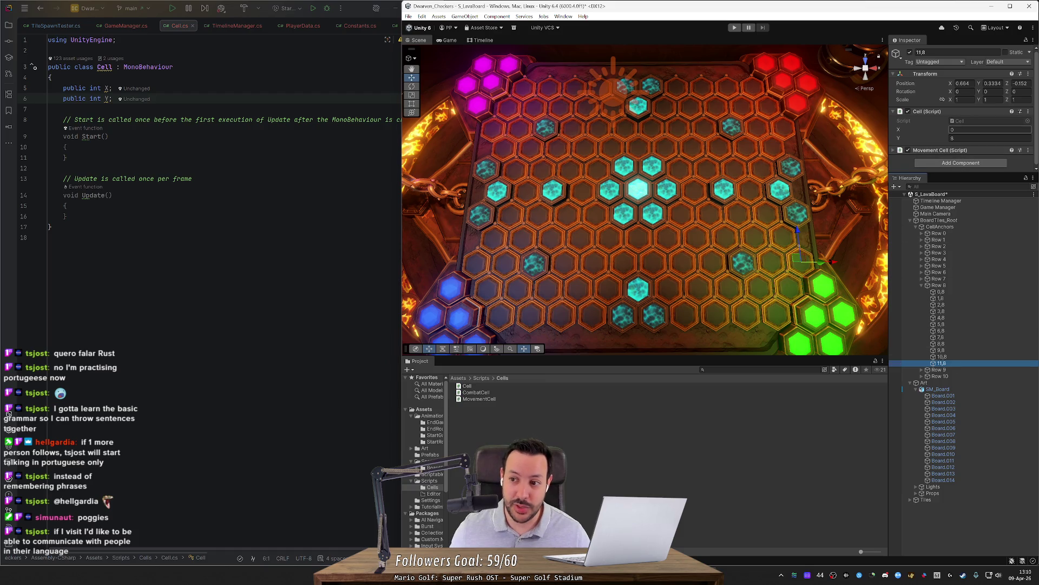
text(11)
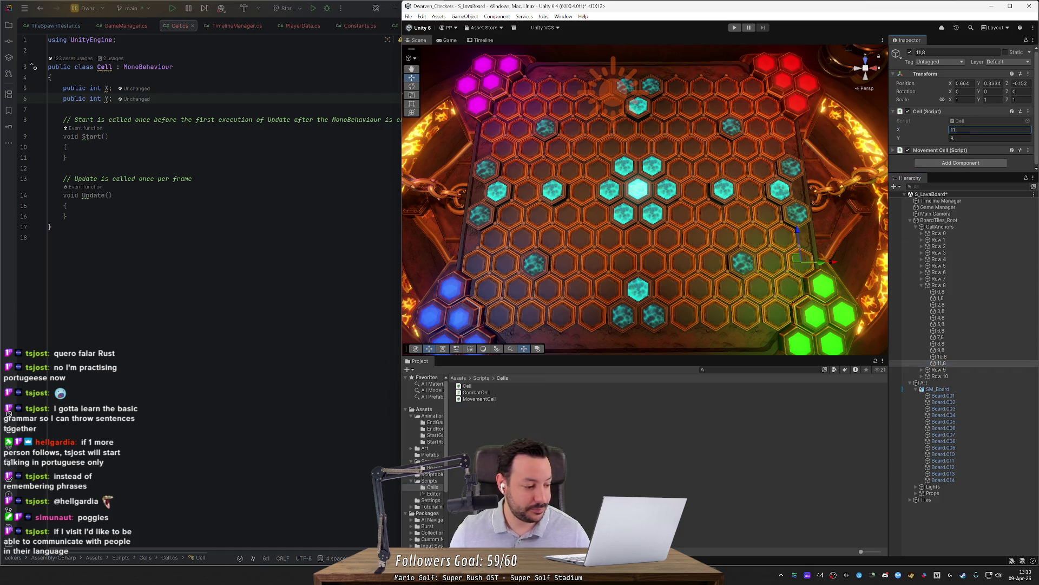
click(959, 292)
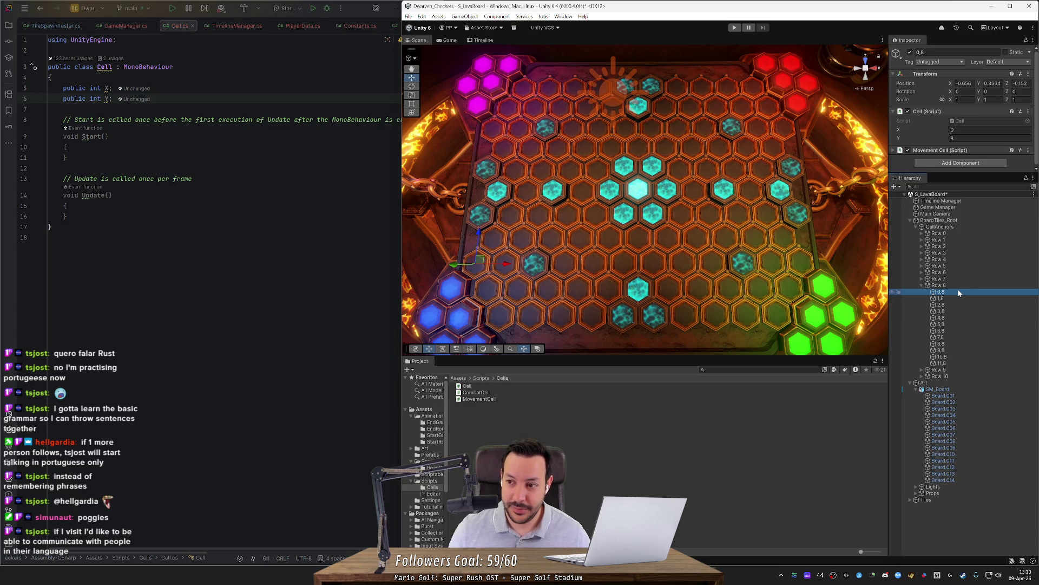
Review Row 8's cell values, collapse Row 8, and expand Row 9 to list its cells
key(Down)
key(Down)
click(959, 292)
key(Down)
key(Down)
key(Down)
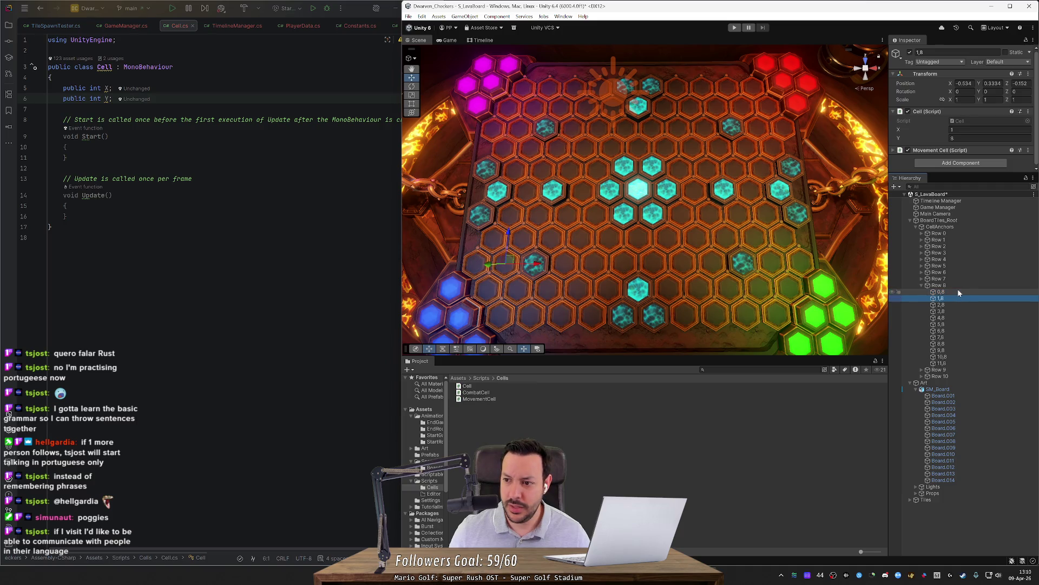
key(Down)
key(Down)
key(Down)
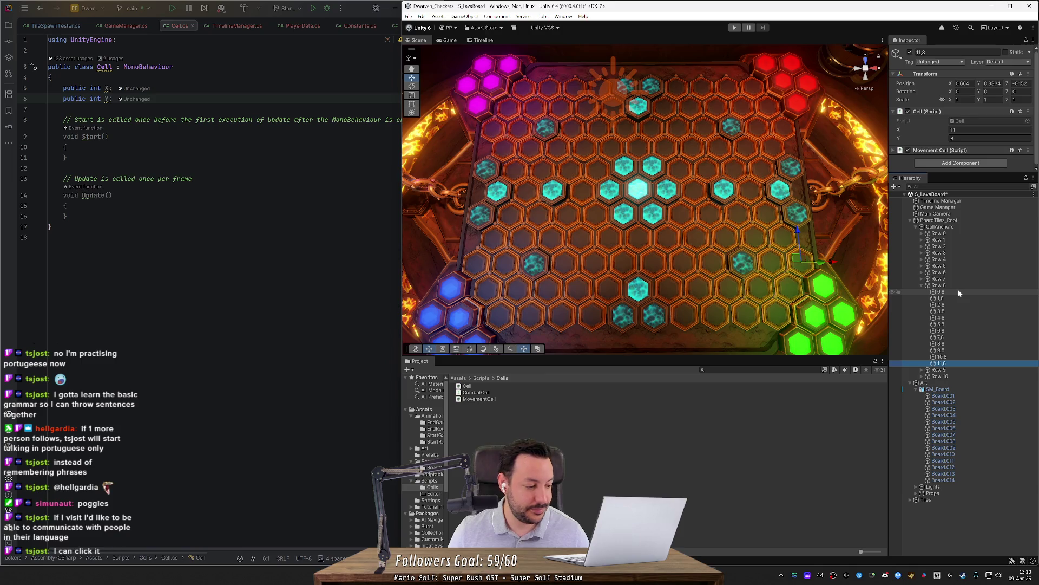
key(Up)
key(Up)
key(Up)
key(Down)
key(Down)
key(Down)
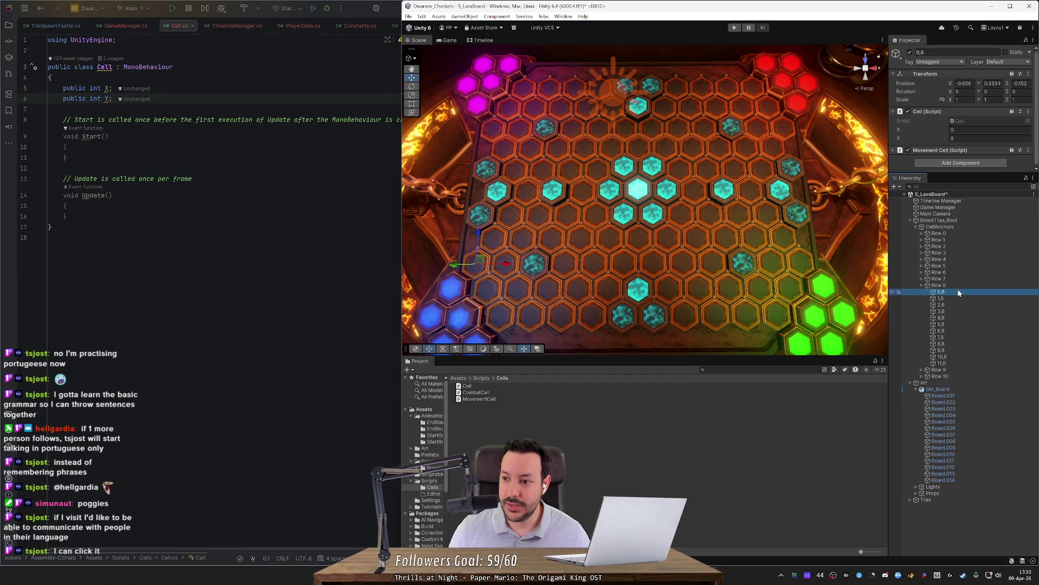
key(Down)
key(Down)
key(Down)
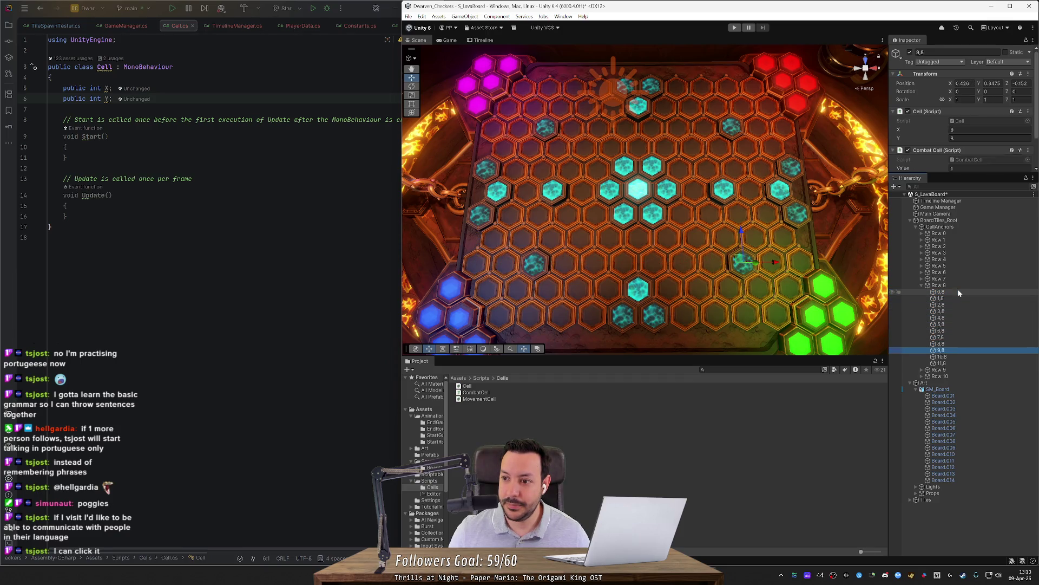
key(shift+Down)
key(shift+Down)
key(Delete)
key(Left)
key(Down)
key(Right)
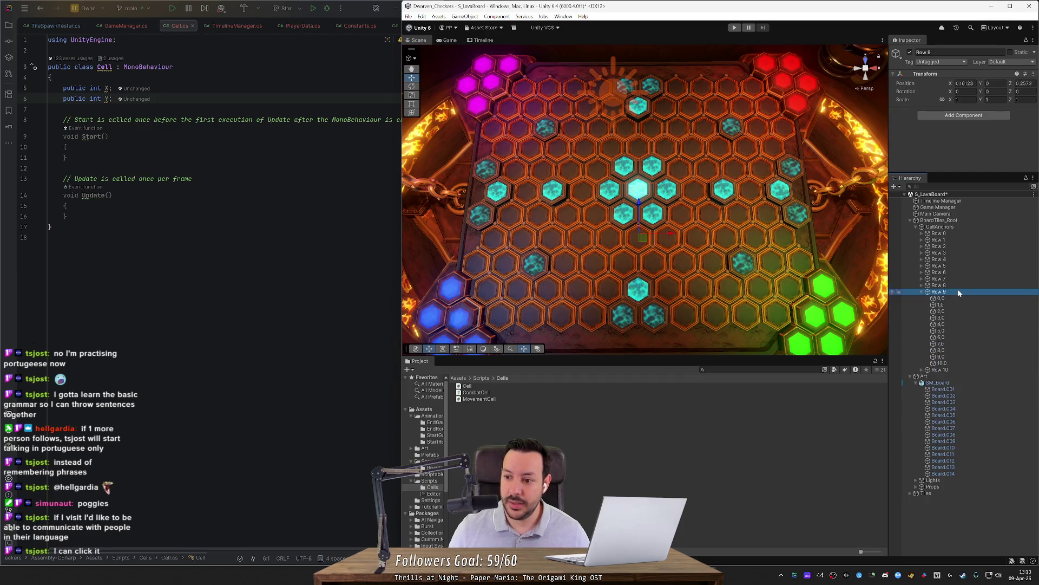
Rename Row 9's cells 0,0 through 5,0 to 0,9 through 5,9
key(Down)
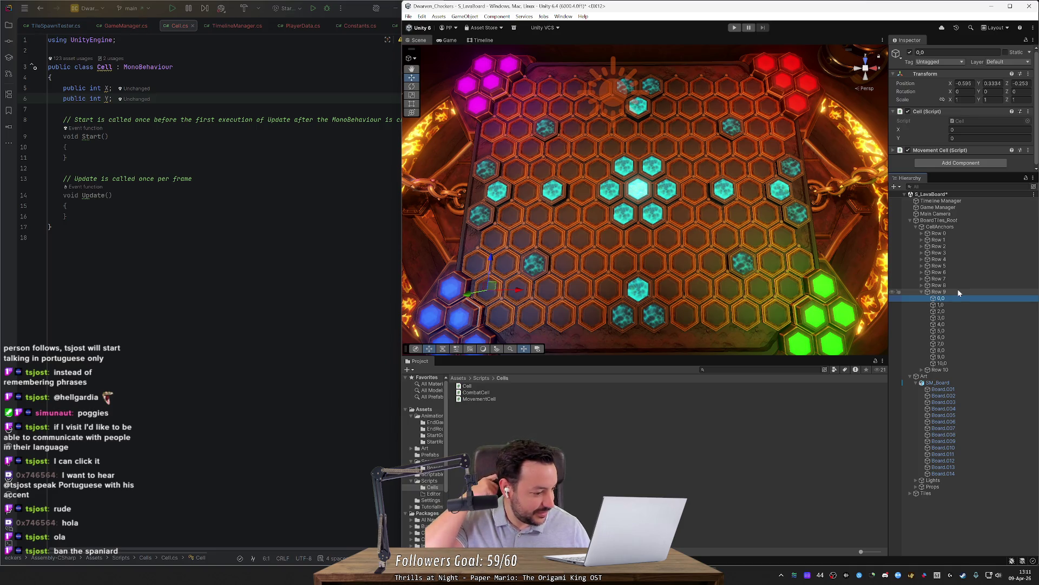
key(F2)
key(Right)
key(BackSpace)
text(7,)
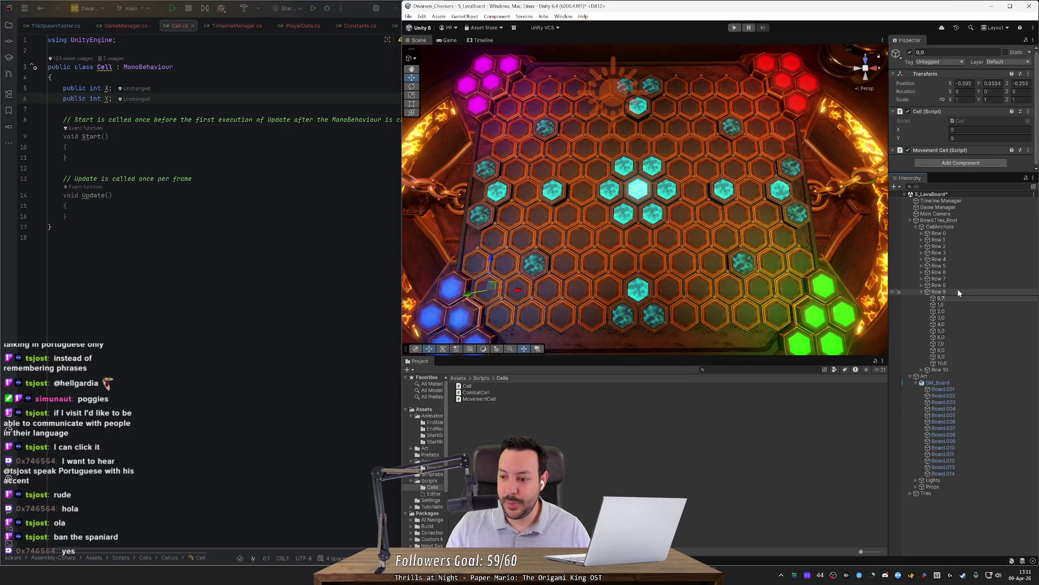
text(9)
key(Return)
key(Down)
key(F2)
key(Return)
key(Down)
key(F2)
key(Right)
key(BackSpace)
text(9)
key(Return)
key(Down)
key(F2)
key(Right)
key(BackSpace)
text(9)
key(Return)
key(Down)
key(F2)
key(Right)
key(BackSpace)
text(9)
key(Return)
key(Down)
key(F2)
key(Right)
key(BackSpace)
text(9)
key(Return)
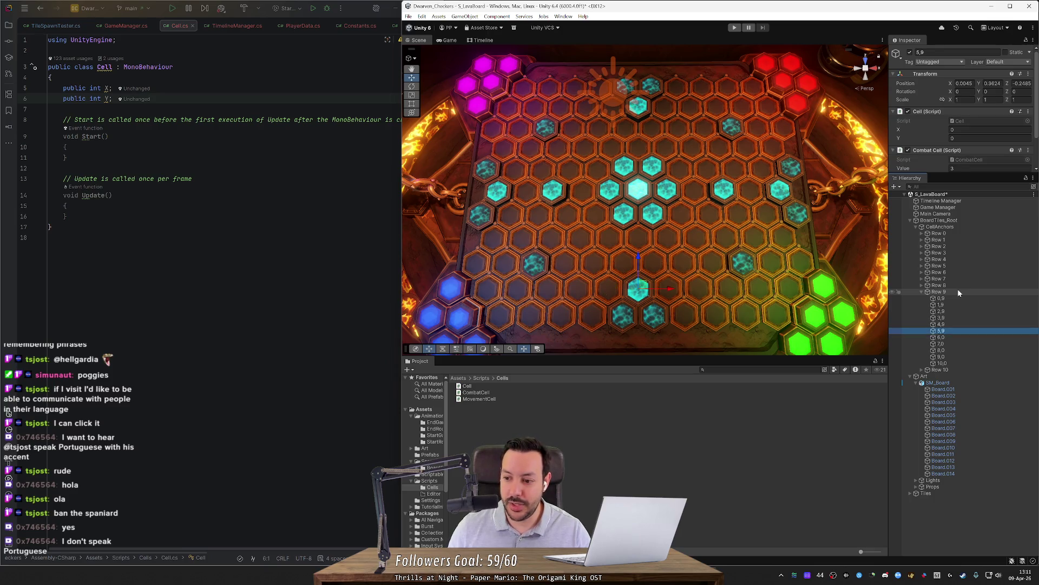
Rename the remaining cells 6,0 through 10,0 to 6,9 through 10,9
key(Down)
key(F2)
key(Right)
key(BackSpace)
text(9)
key(Return)
key(Down)
key(F2)
key(Right)
key(BackSpace)
text(9)
key(Return)
key(Down)
key(F2)
key(Right)
key(BackSpace)
text(9)
key(Return)
key(Down)
key(F2)
key(Right)
key(BackSpace)
text(9)
key(Return)
key(Down)
key(F2)
key(Right)
key(BackSpace)
text(9)
key(Return)
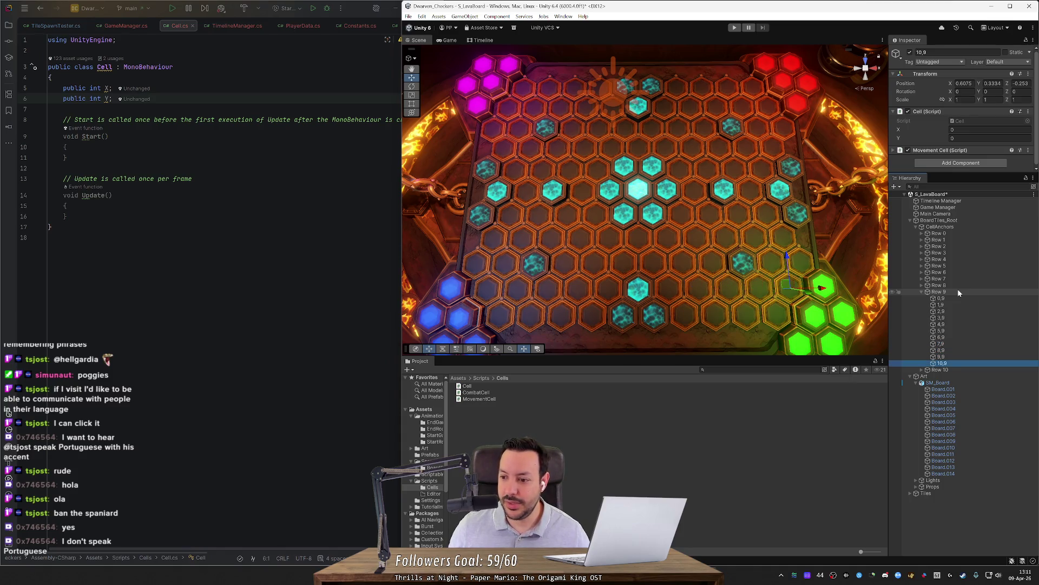
click(921, 291)
Multi-select cells 0,9 through 10,9 and set their shared Cell Y value to 9
click(921, 292)
click(947, 299)
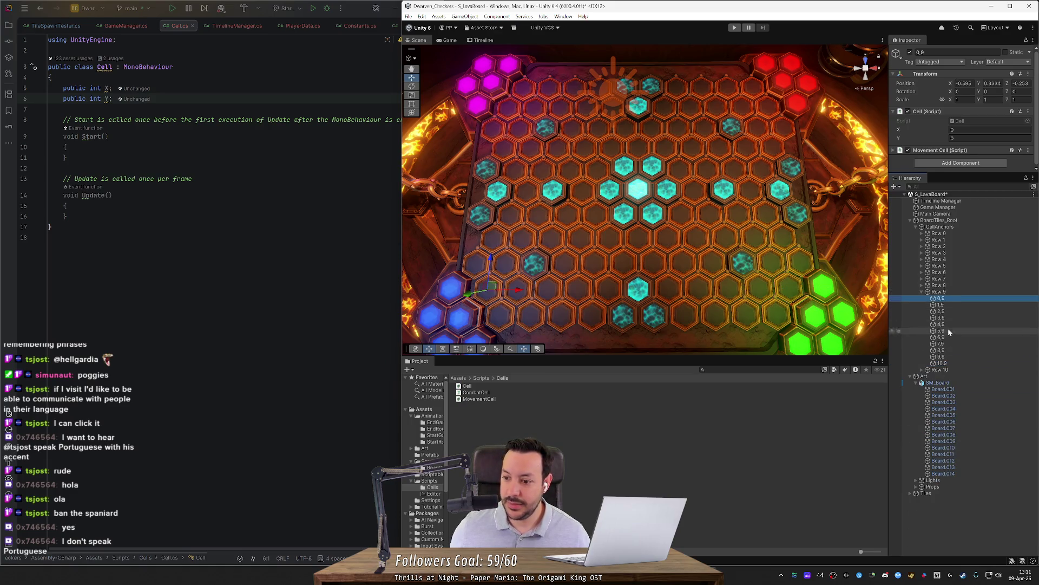
shift+click(953, 361)
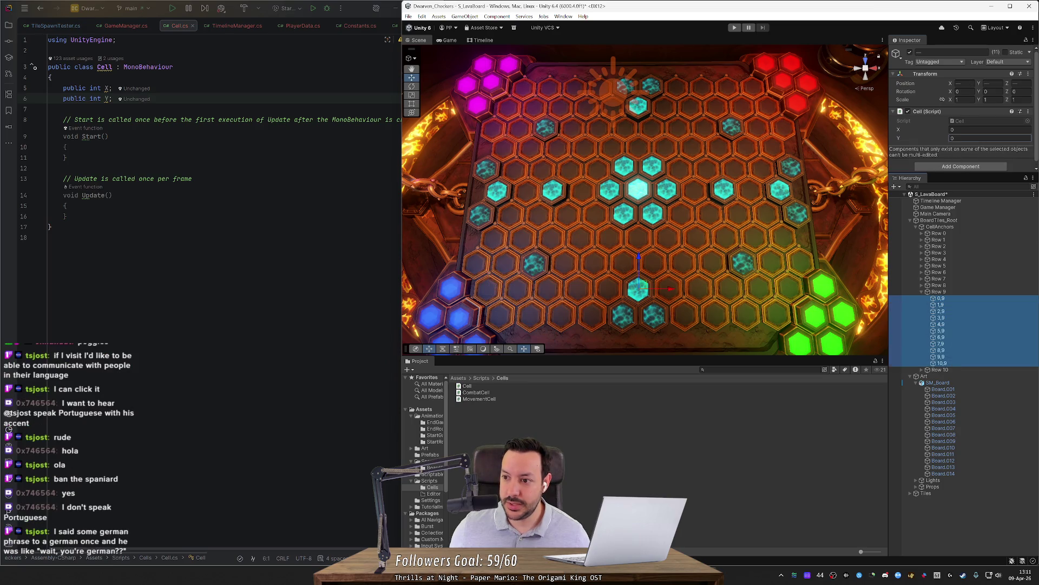
click(990, 138)
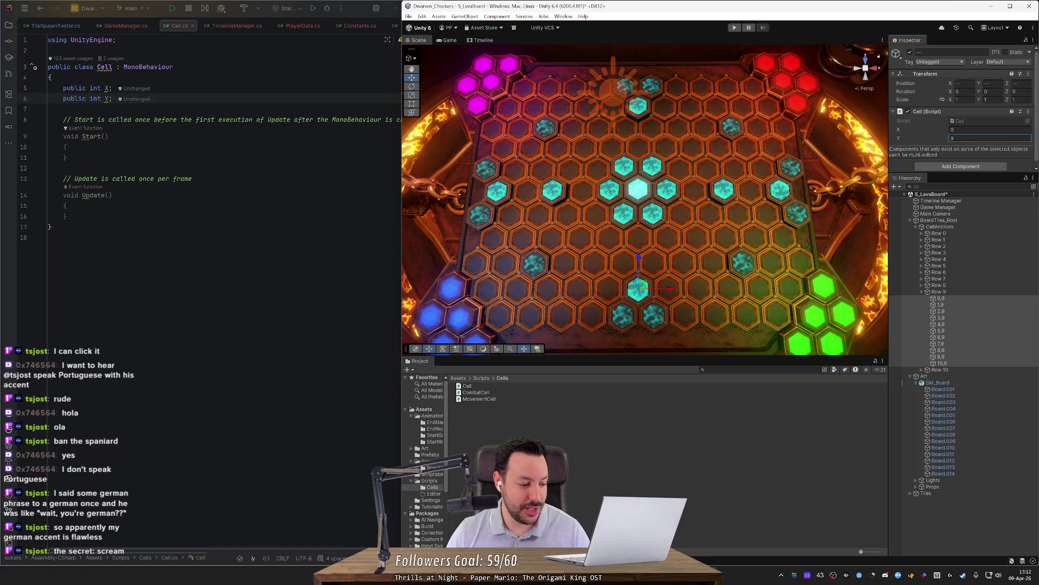
text(9)
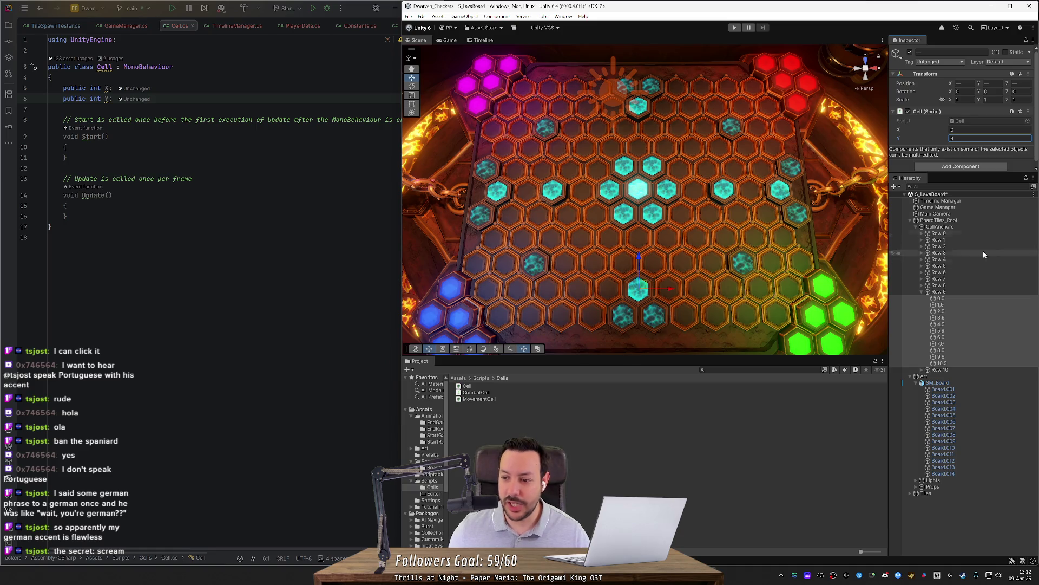
click(970, 305)
Set the Cell X values of cells 1,9 through 6,9 to 1 through 6
click(989, 130)
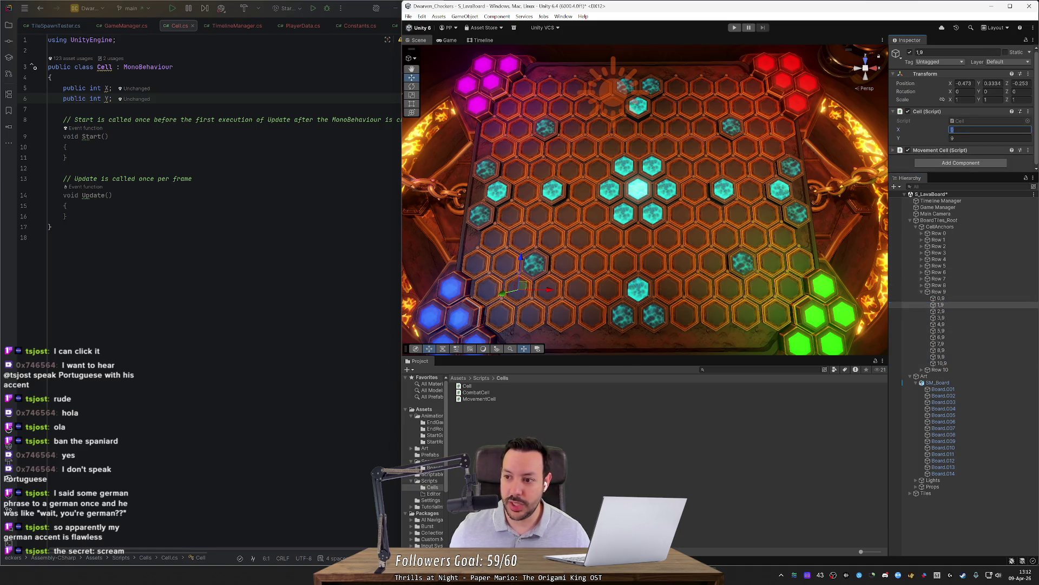
text(1)
click(941, 311)
click(990, 130)
text(2)
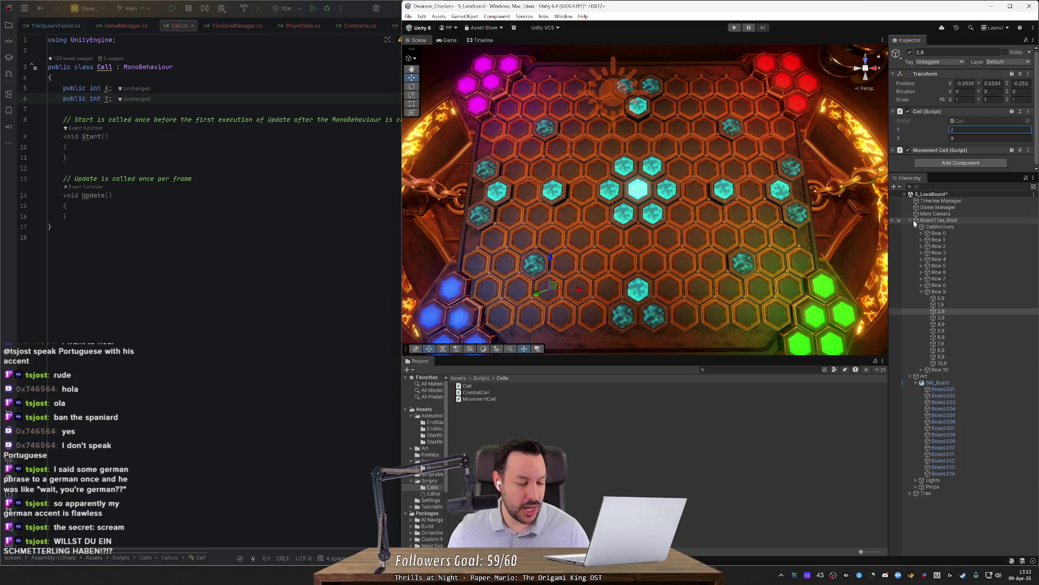
click(968, 318)
click(989, 130)
text(3)
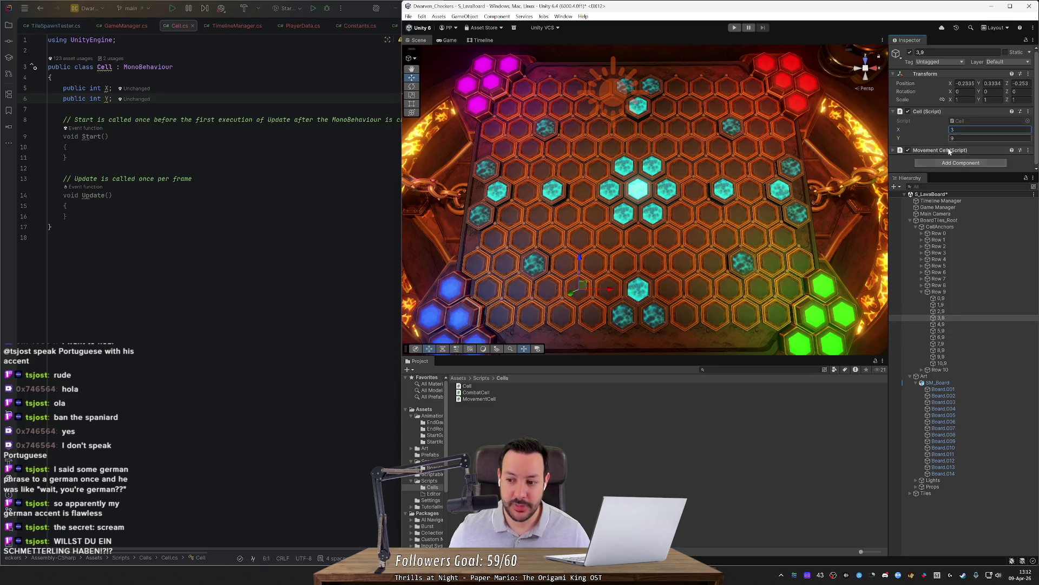
click(963, 324)
click(989, 130)
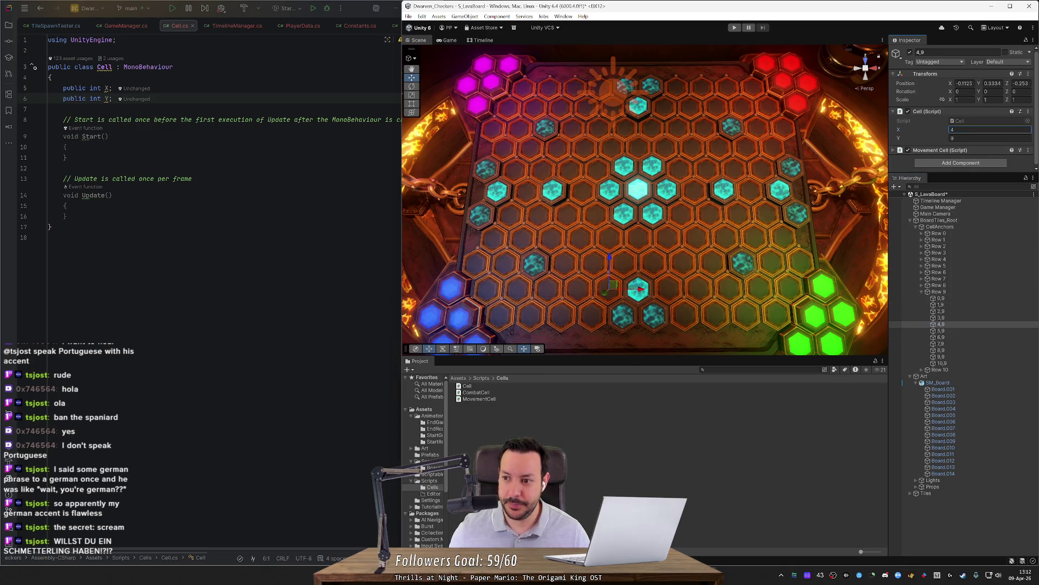
click(983, 330)
click(989, 129)
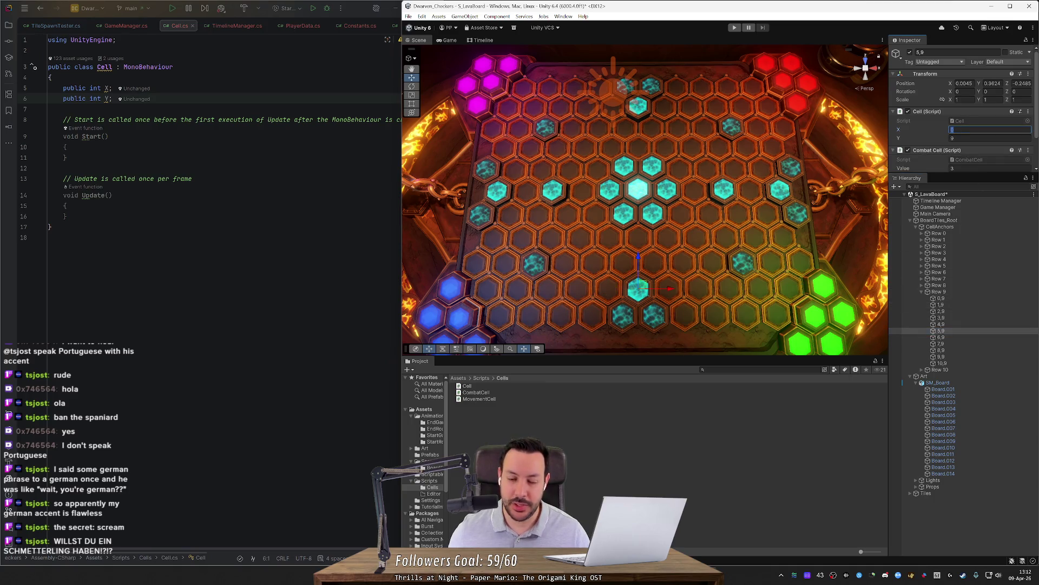
click(955, 337)
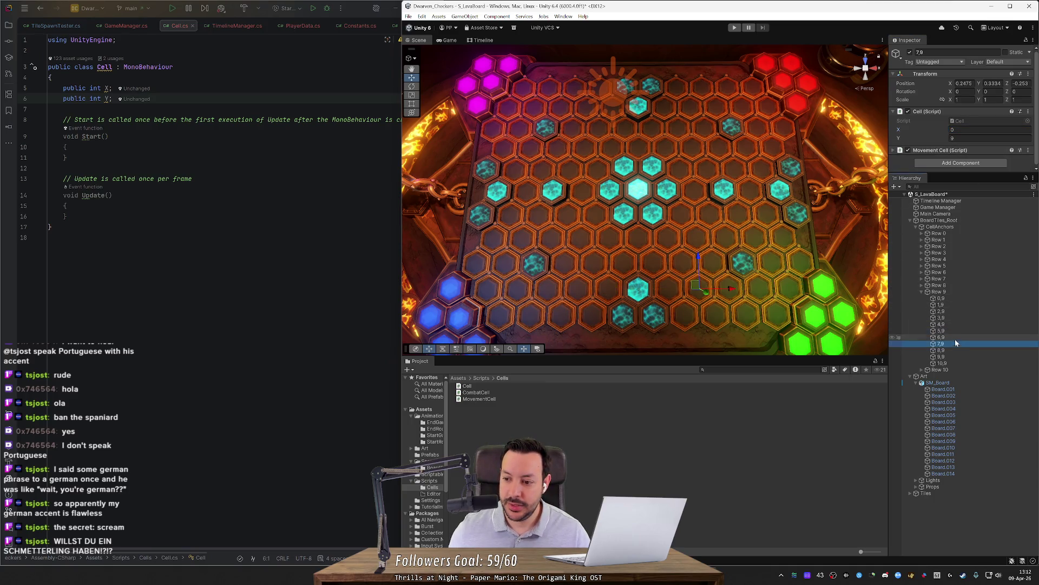
click(990, 130)
Set cells 7,9 through 10,9 to Cell X 7 through 10, then verify 0,9 has X 0
click(953, 344)
click(989, 130)
text(7)
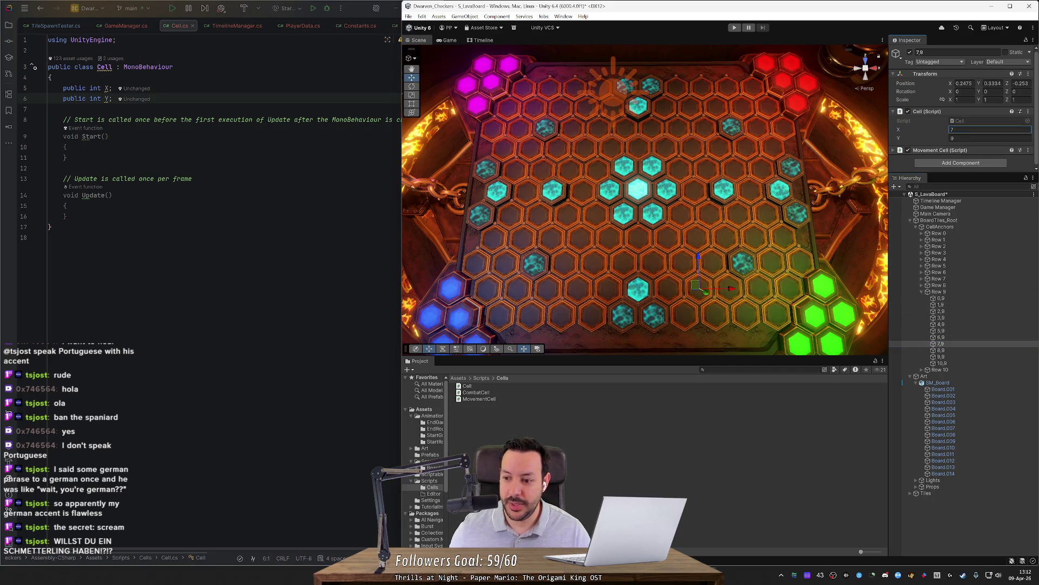
click(960, 350)
click(968, 130)
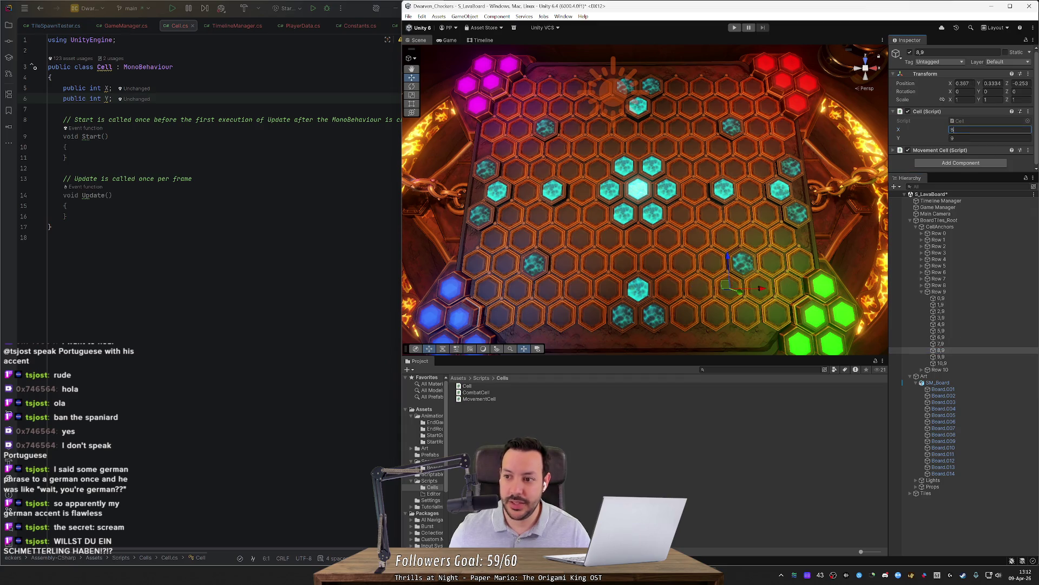
click(960, 357)
click(989, 130)
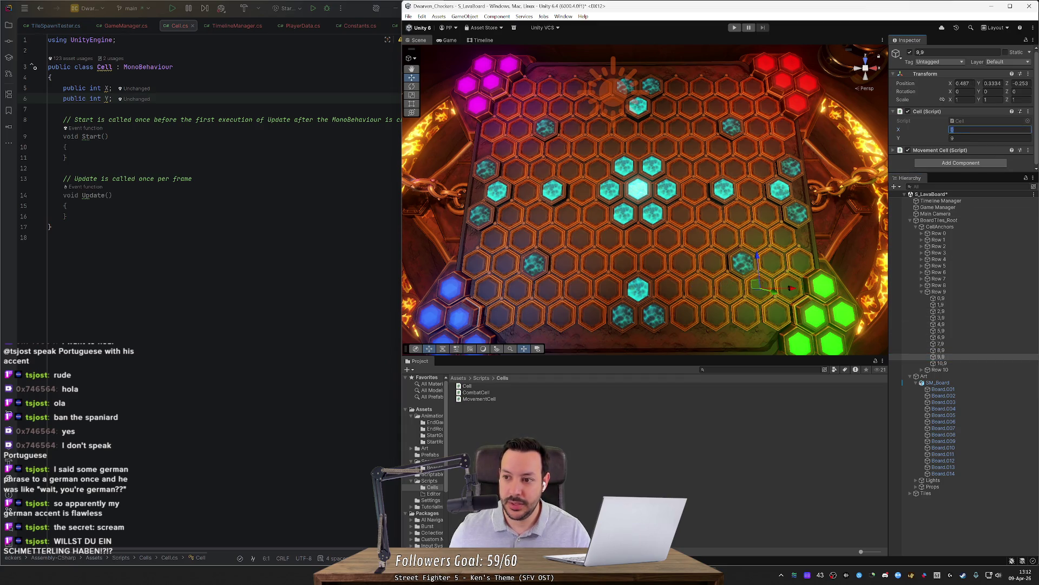
click(960, 363)
click(989, 130)
text(10)
click(968, 299)
key(Down)
key(Down)
key(Down)
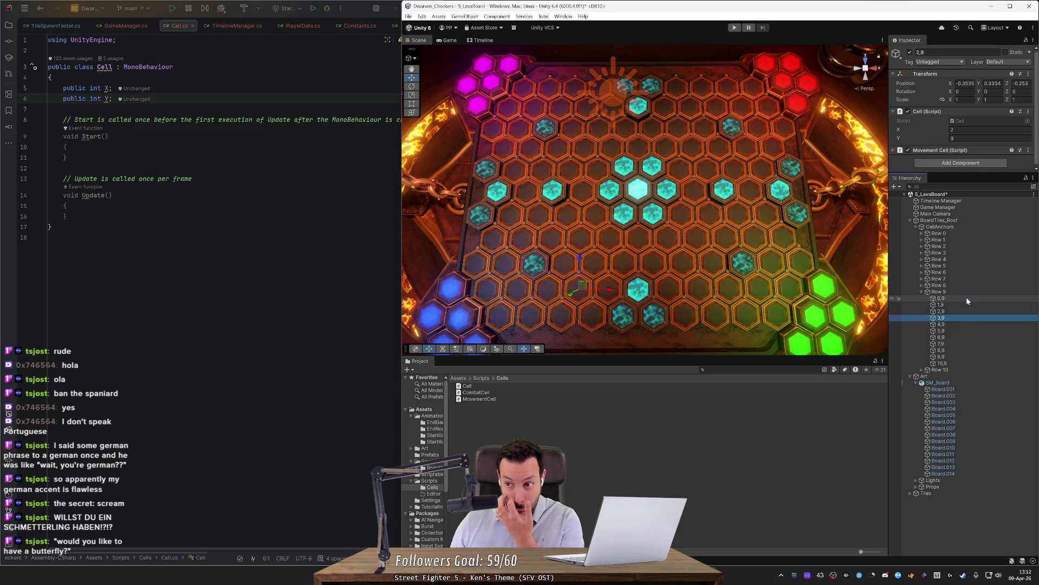
Check cell 10,9, collapse Row 9, and expand Row 10 to list its cells
key(Down)
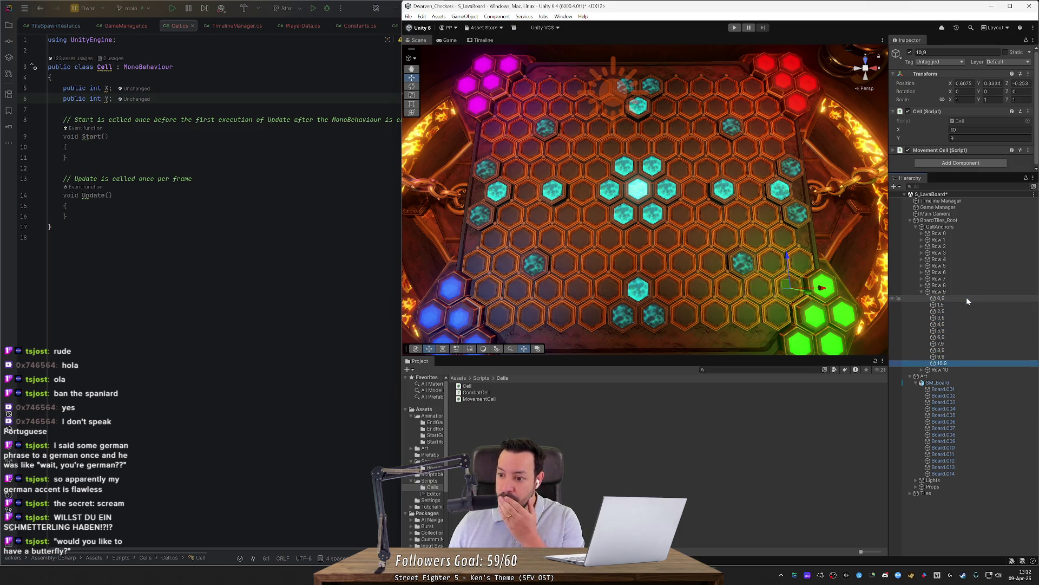
key(Left)
key(Left)
key(Down)
key(Right)
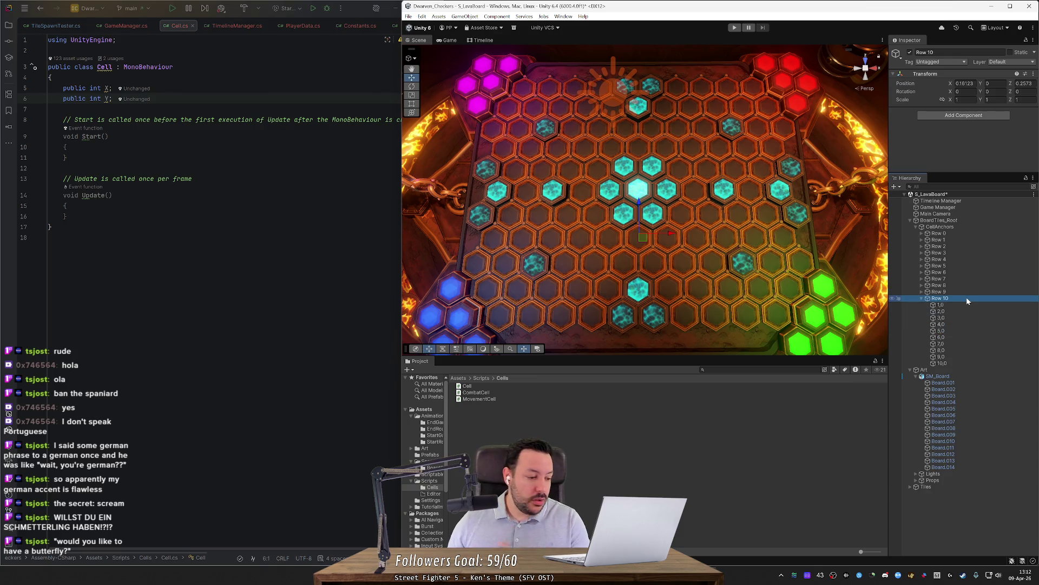
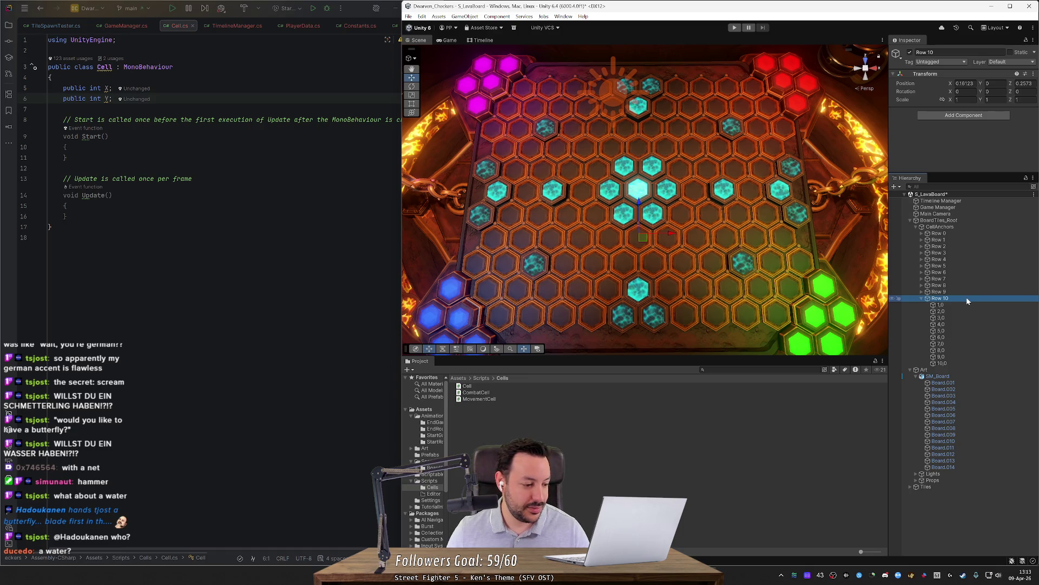
Browse Row 9's and Row 10's cells in the Hierarchy to compare their names
key(Down)
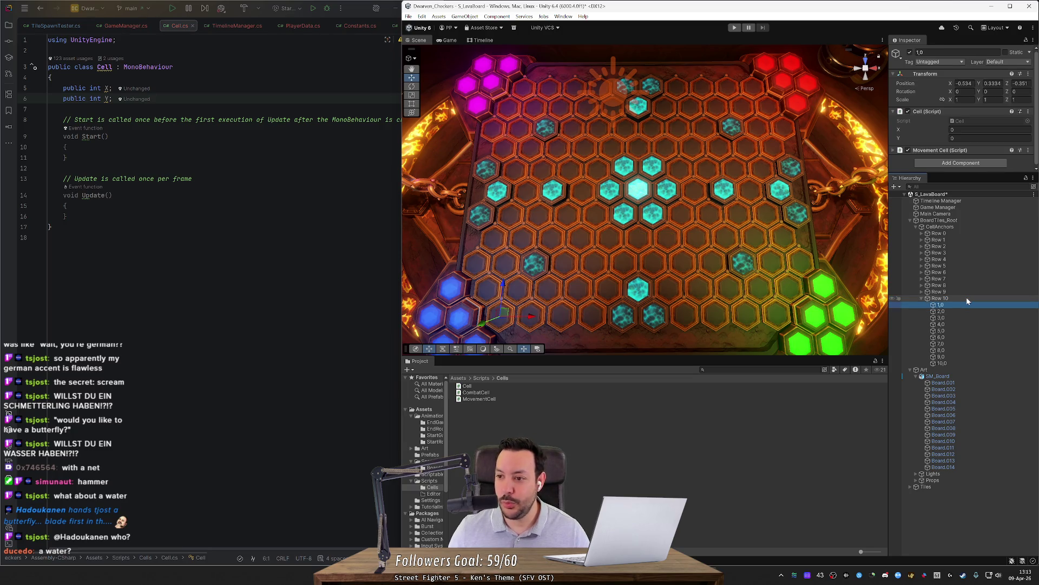
key(Up)
key(Up)
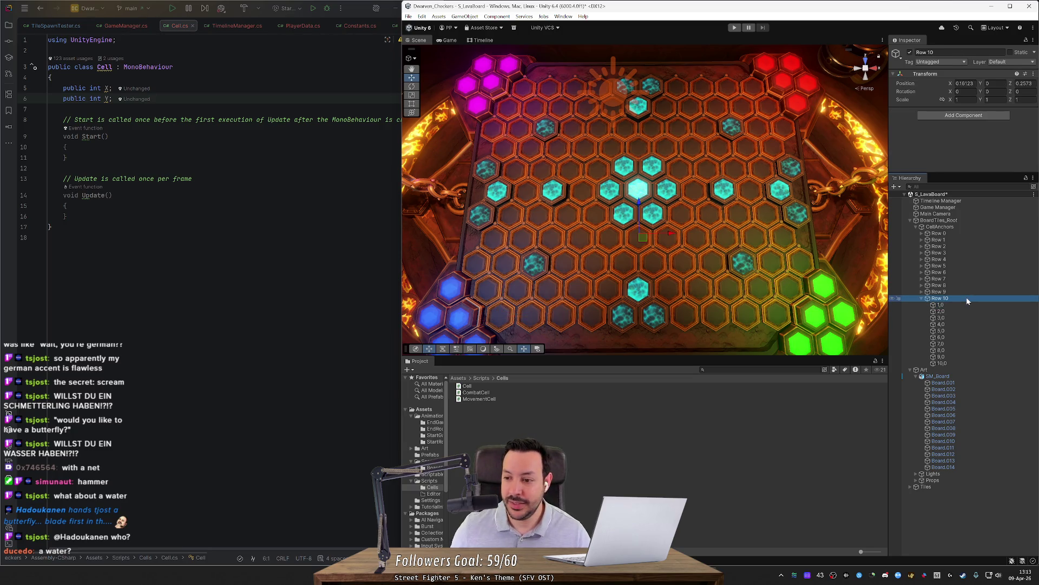
key(Right)
key(Down)
key(Down)
key(Down)
key(Down)
key(Down)
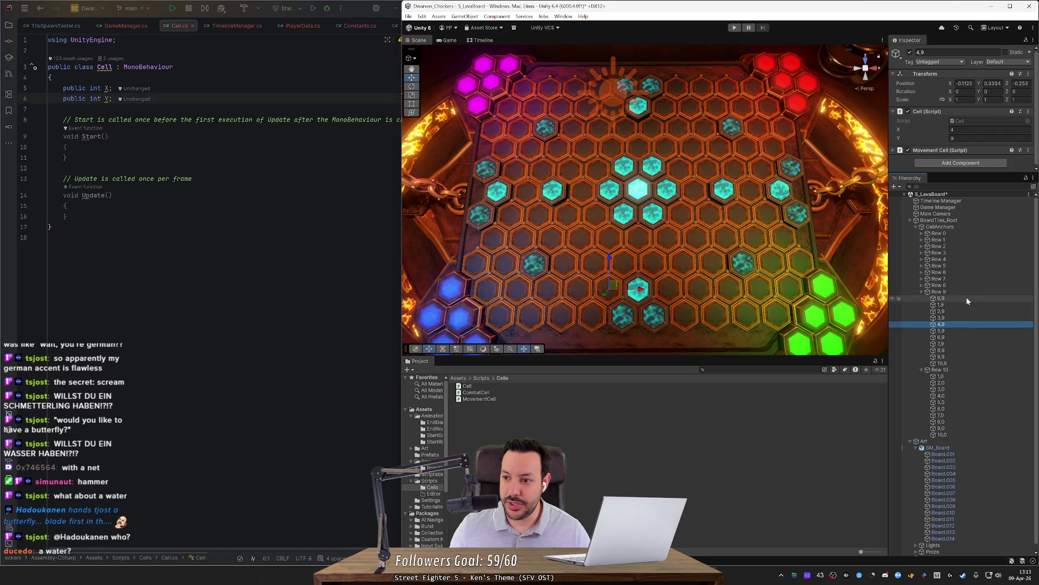
key(Left)
key(Left)
key(Down)
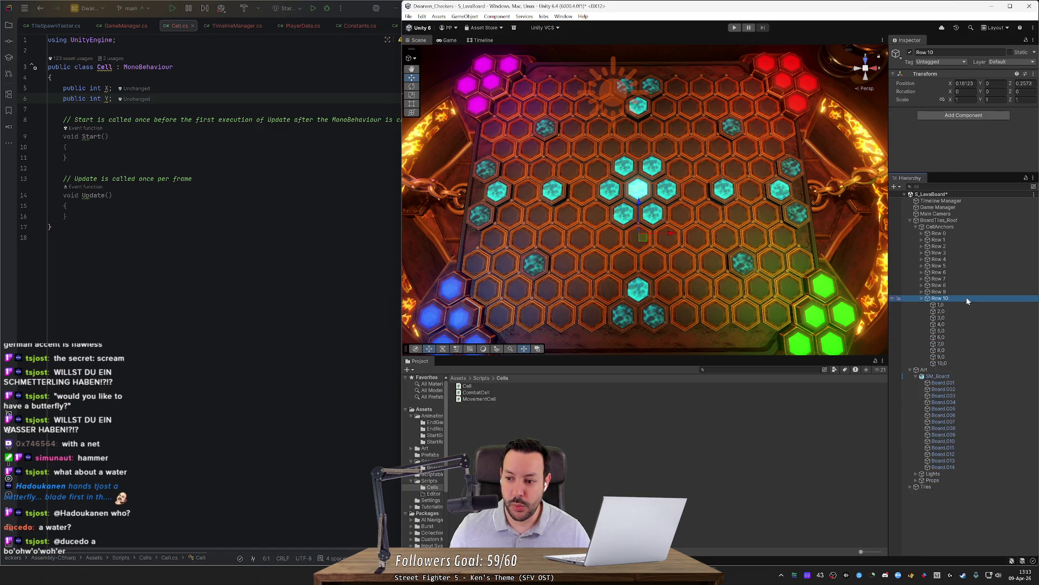
key(Down)
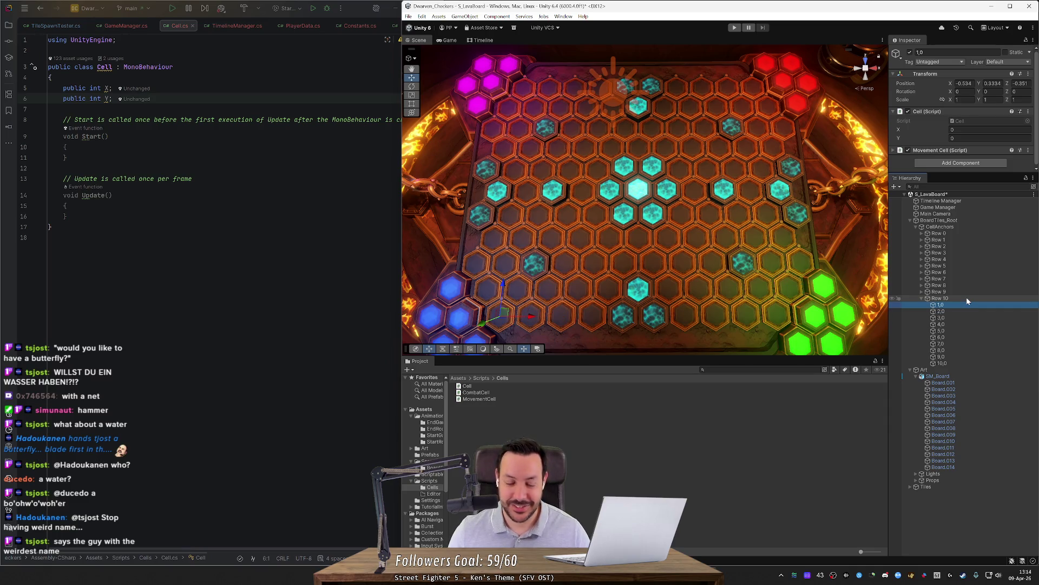
key(Down)
key(Up)
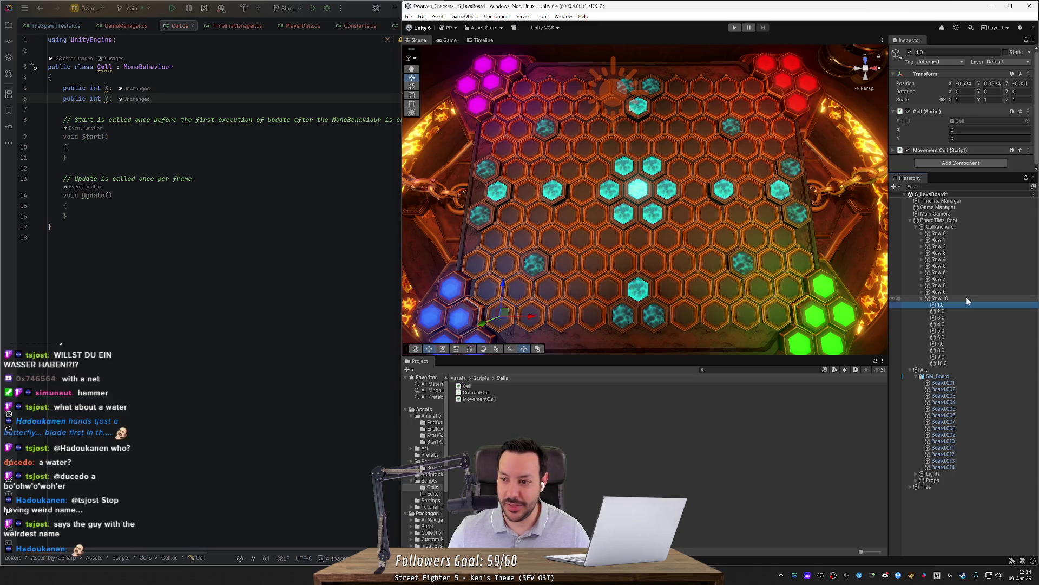
key(Down)
key(Down)
key(Down)
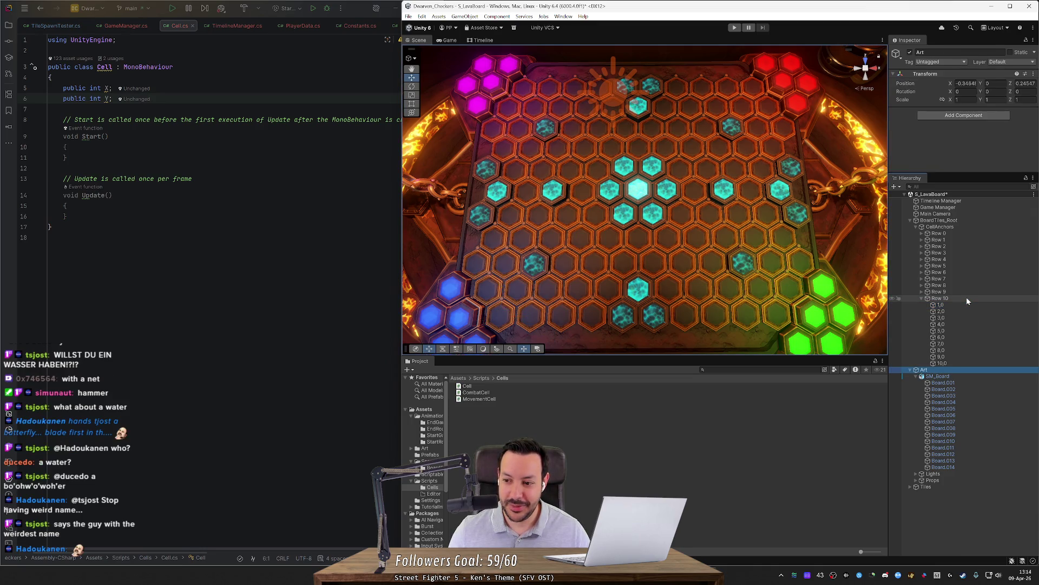
Rename the first five Row 10 cells to 1,10, 2,10, 3,10, 4,10 and 5,10
key(Up)
key(Up)
key(Up)
key(F2)
text(1,10)
key(Return)
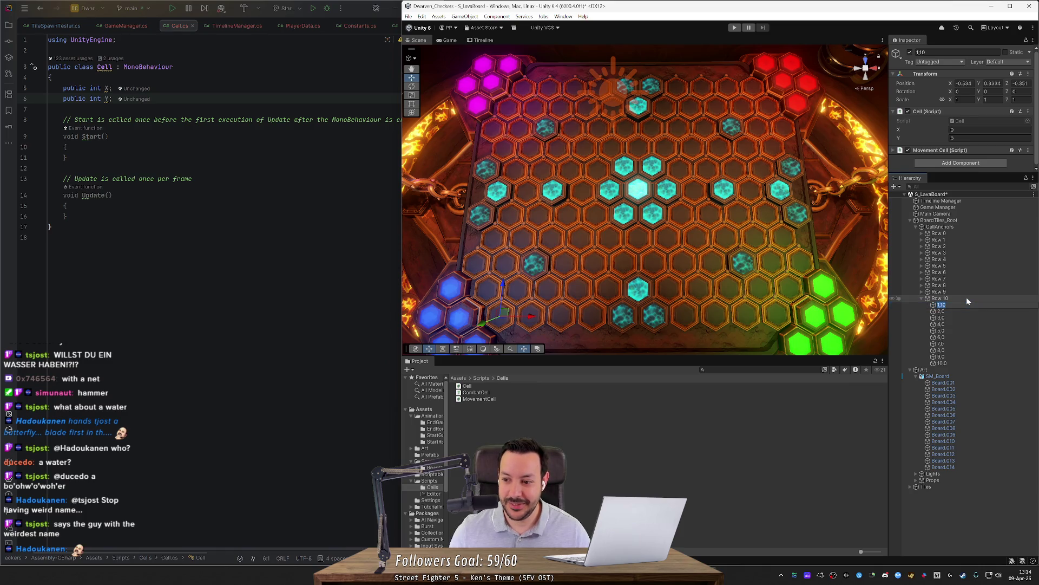
key(Down)
key(F2)
text(2,10)
key(Return)
key(Down)
key(F2)
text(3,10)
key(Return)
key(Down)
key(F2)
text(4,10)
key(Return)
key(Down)
key(F2)
text(5,10)
key(Return)
Rename the remaining cells to 6,10 through 10,10, then select all ten Row 10 cells
key(Down)
key(F2)
text(6,10)
key(Return)
key(Down)
key(F2)
text(7,10)
key(Return)
key(Down)
key(F2)
text(8,10)
key(Return)
key(Down)
key(F2)
text(9,10)
key(Return)
key(Down)
key(F2)
text(10,10)
key(Return)
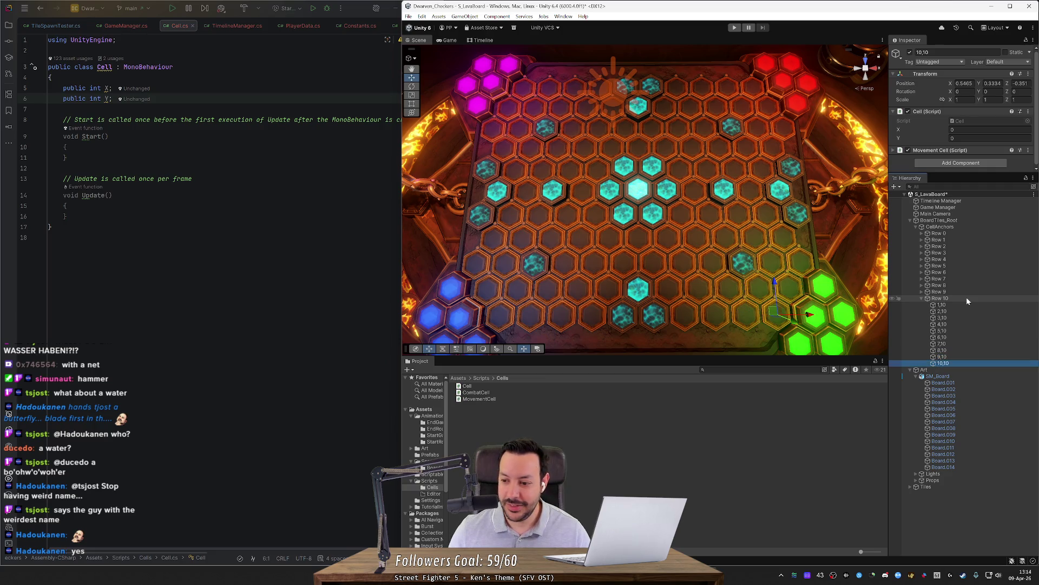
key(shift+Up)
key(shift+Up)
key(shift+Up)
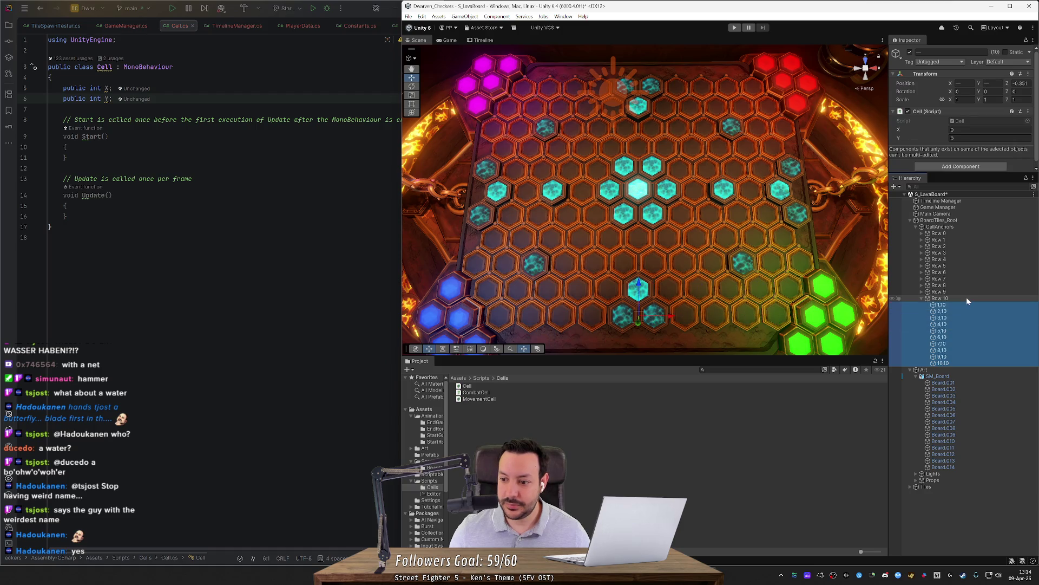
Set Cell Y to 10 on all Row 10 cells and Cell X to 1 on cell 1,10
click(1020, 138)
text(0)
click(973, 303)
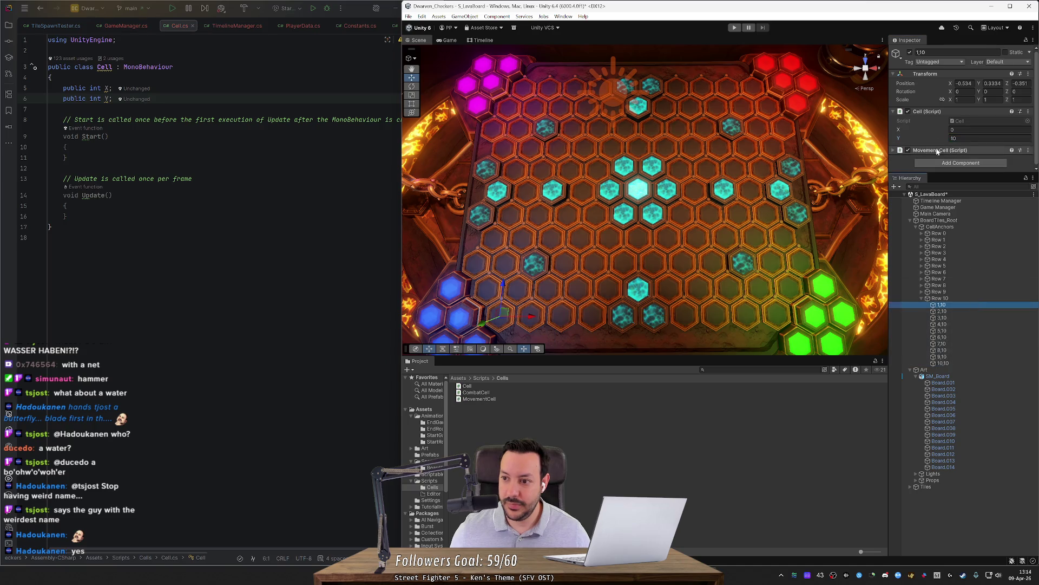
text(1)
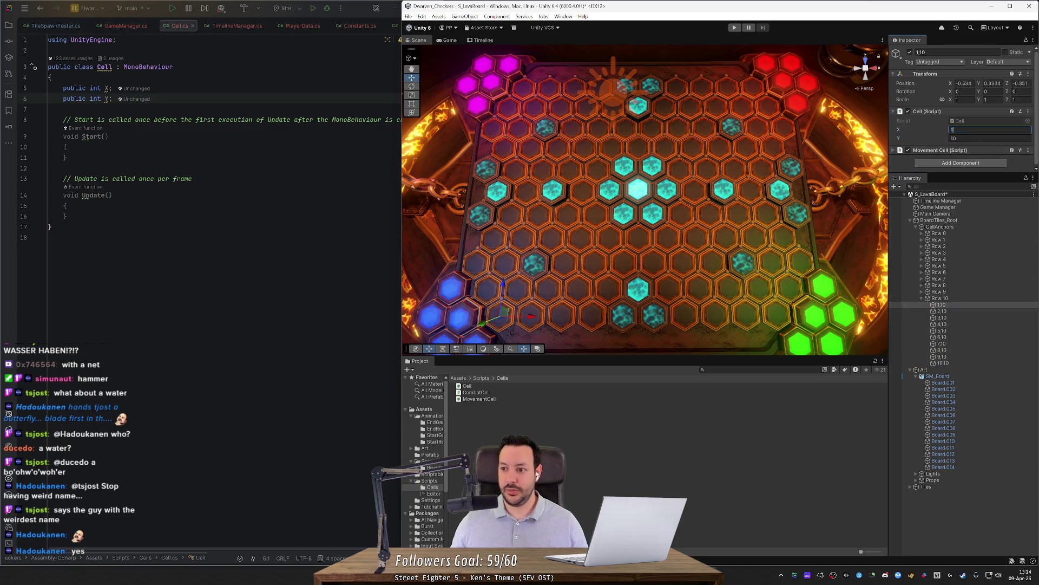
Give cells 2,10 through 5,10 Cell X values 2, 3, 4 and 5
click(983, 312)
click(989, 130)
text(2)
click(960, 317)
click(989, 129)
click(945, 324)
click(989, 129)
text(4)
click(963, 331)
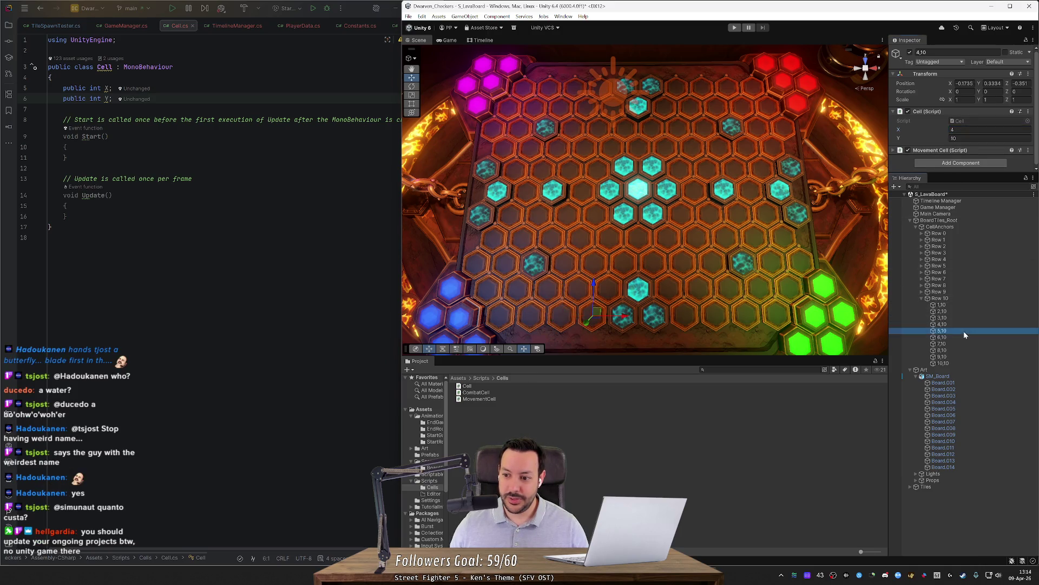
click(990, 130)
text(5)
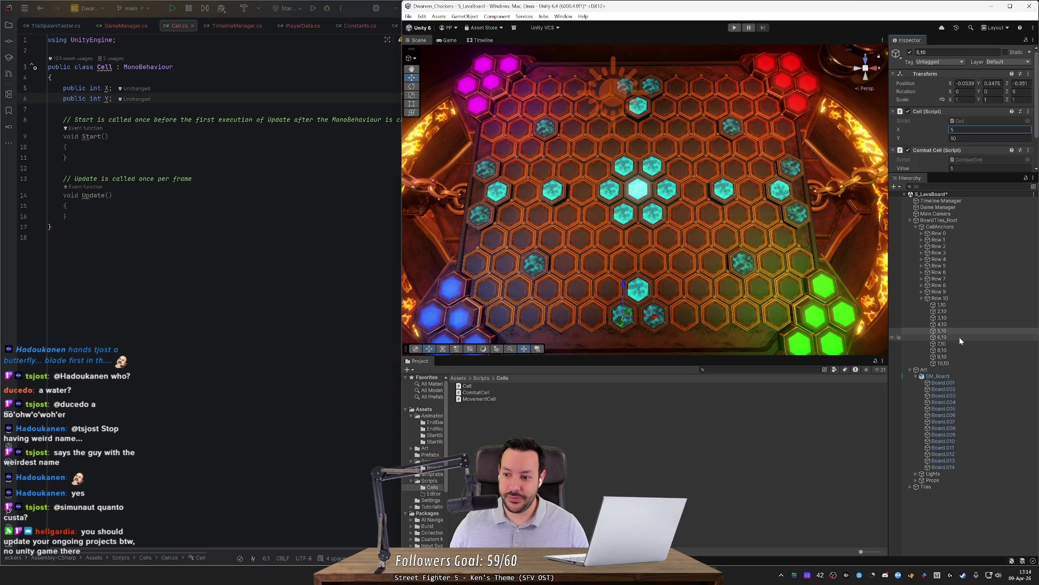
Give cells 6,10 through 10,10 Cell X values 6, 7, 8, 9 and 10
click(959, 337)
click(990, 129)
click(944, 343)
click(990, 129)
text(7)
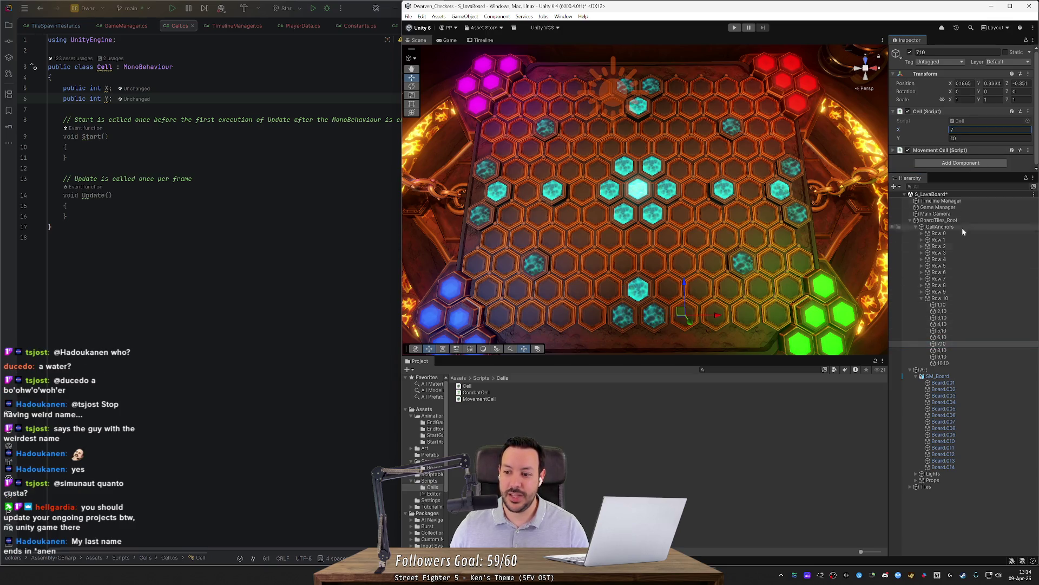
click(961, 349)
click(989, 129)
text(8)
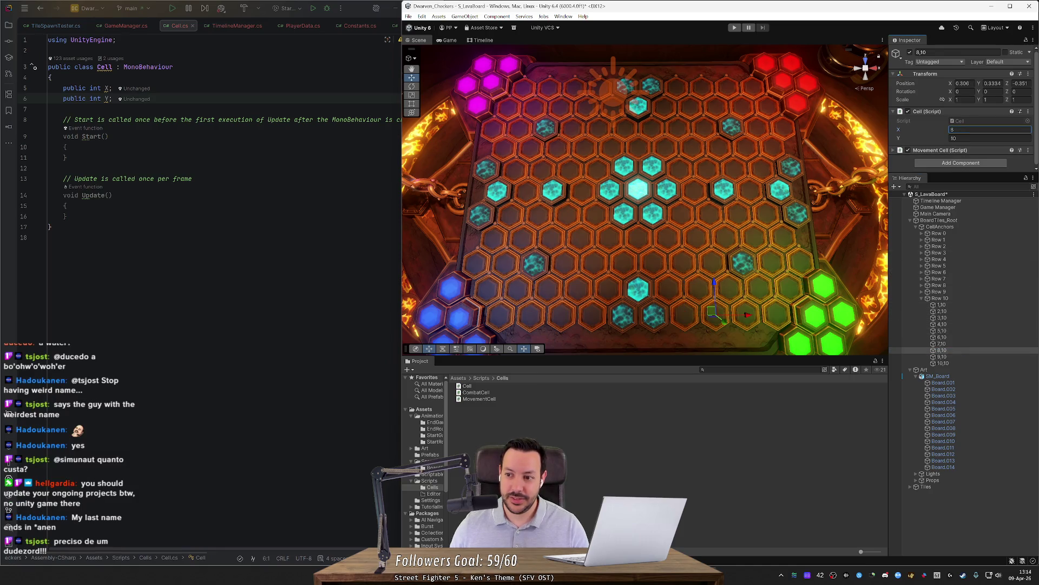
click(942, 356)
click(990, 129)
text(9)
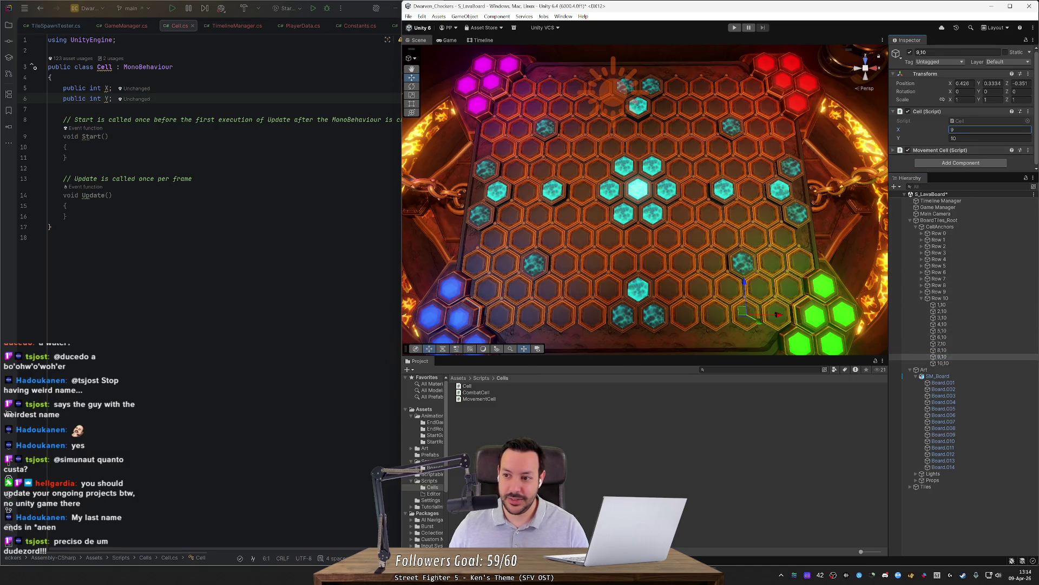
click(943, 363)
click(990, 130)
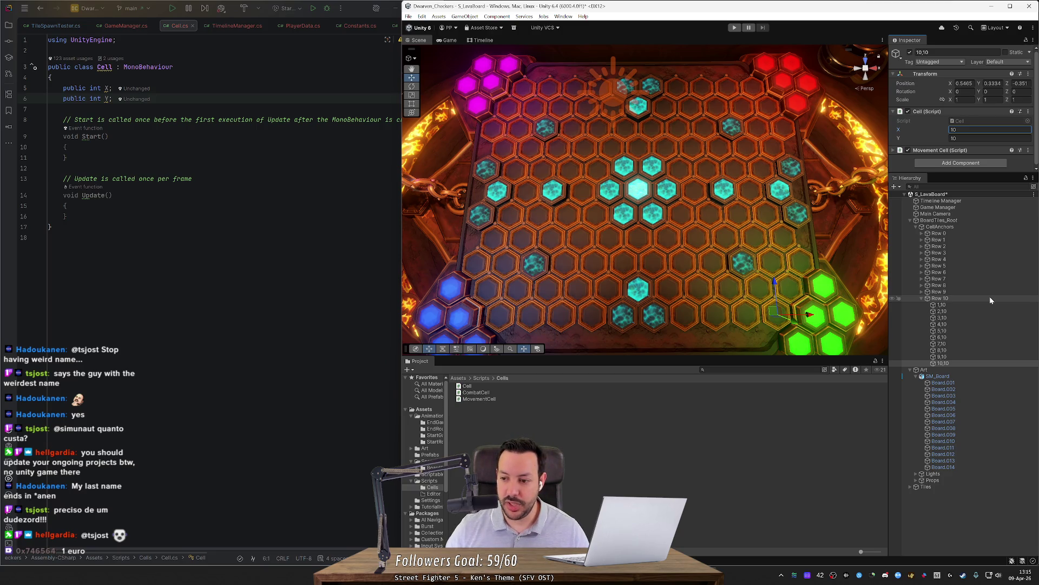
click(978, 233)
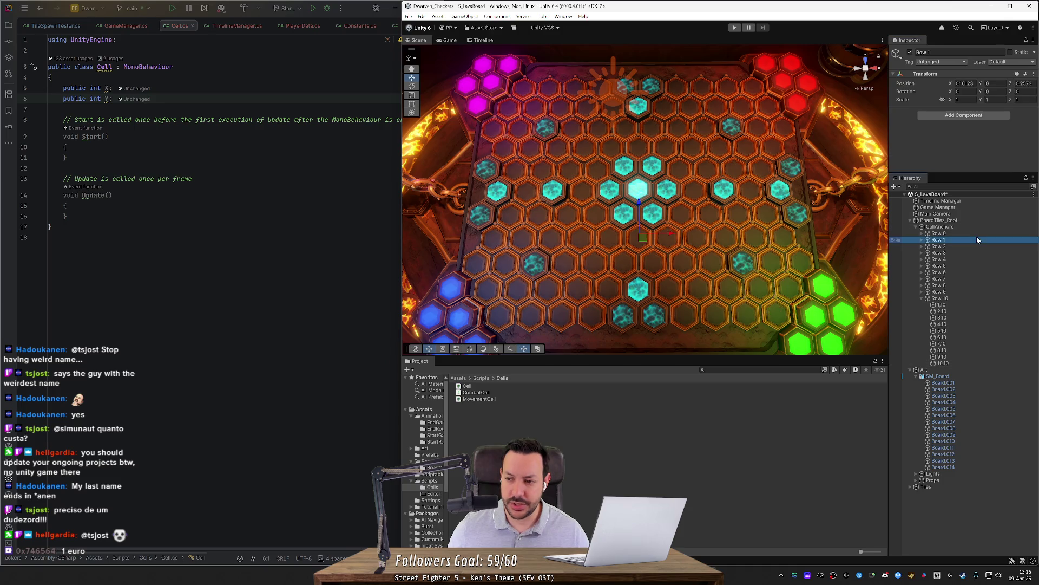
Step through the Hierarchy cells of Rows 0 to 3 to check their coordinate names
key(Right)
key(Down)
key(Down)
key(Down)
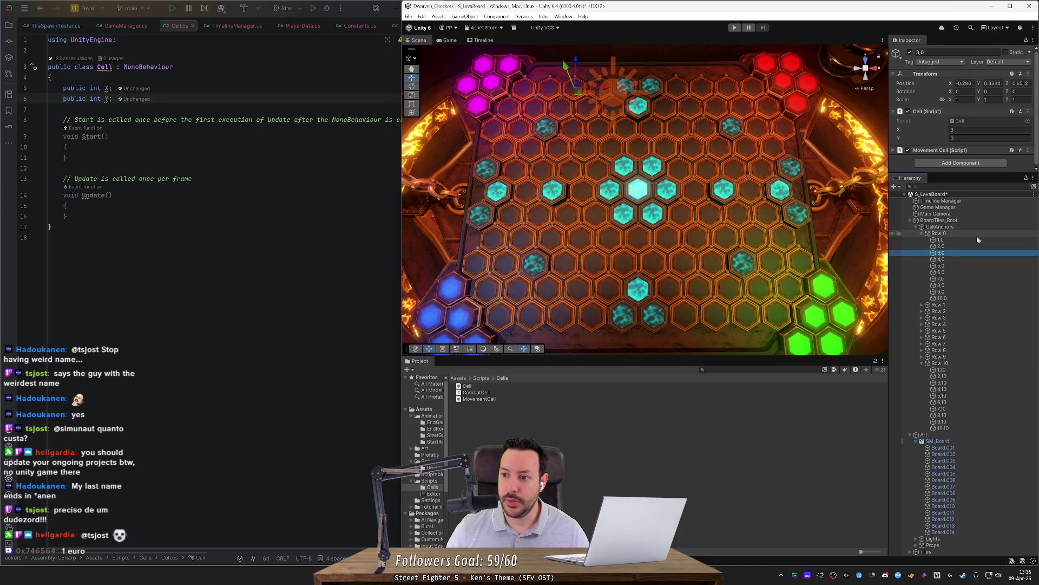
key(Down)
key(Down)
key(Down)
key(Left)
key(Left)
key(Down)
key(Right)
key(Down)
key(Down)
key(Down)
key(Down)
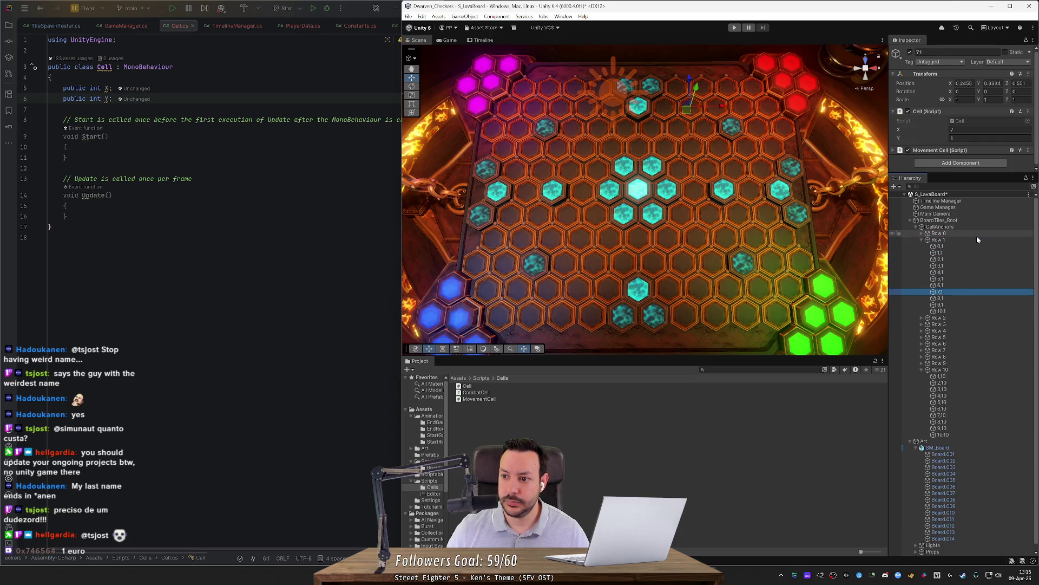
key(Down)
key(Left)
key(Left)
key(Down)
key(Right)
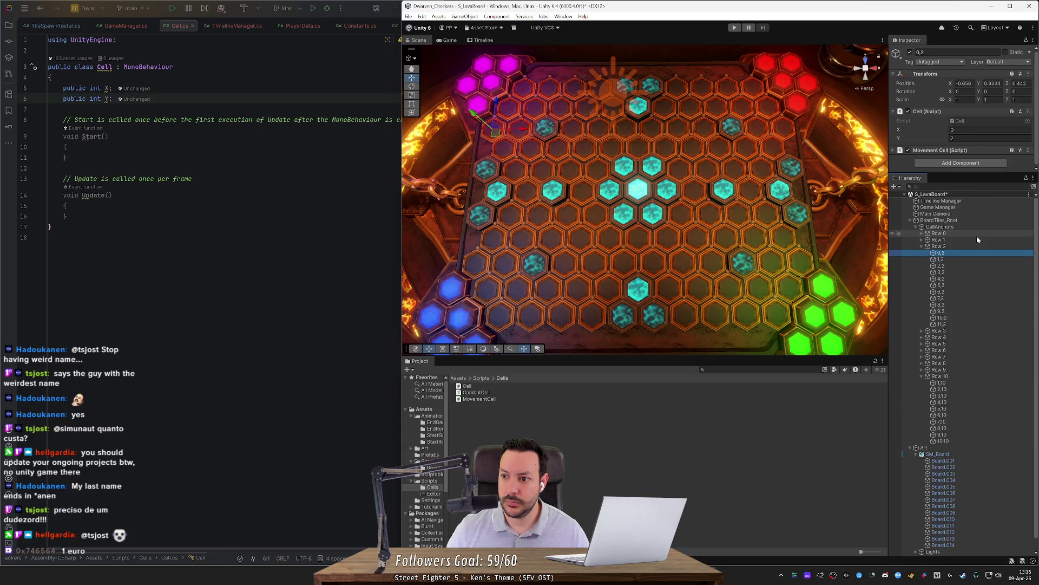
key(Down)
key(Down)
key(Down)
key(Down)
key(Down)
key(Down)
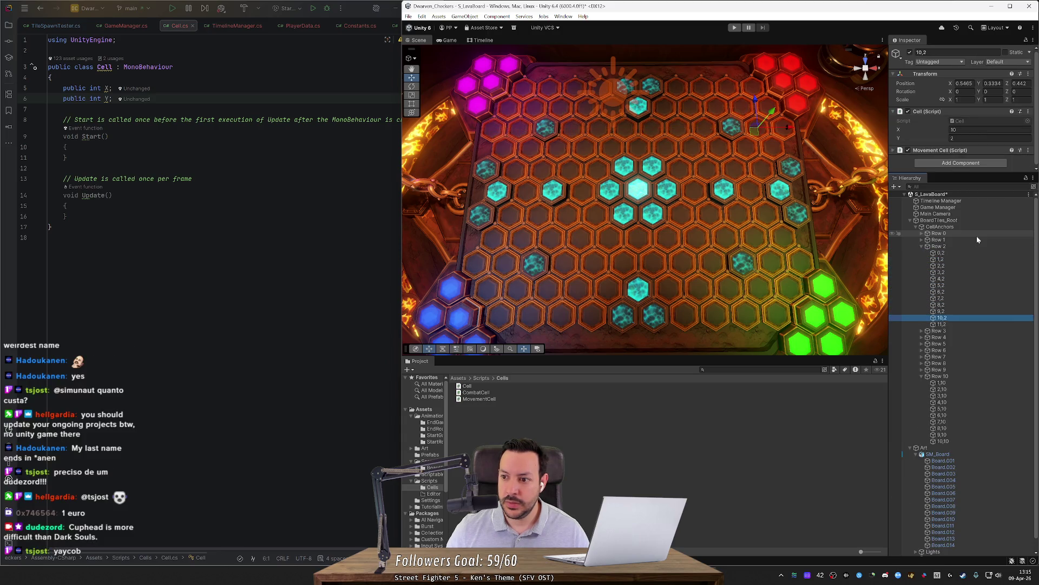
key(Down)
key(Up)
key(Up)
key(Up)
key(Up)
key(Left)
key(Up)
key(Right)
key(Down)
key(Up)
key(Left)
key(Up)
key(Right)
key(Down)
key(Up)
key(Left)
key(Down)
key(Down)
key(Down)
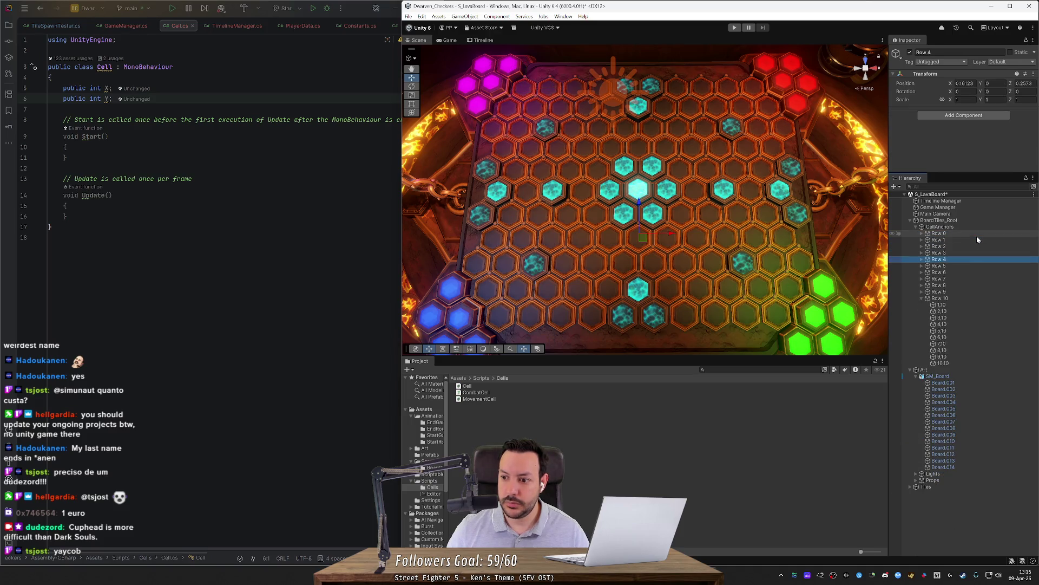
key(Right)
key(Down)
key(Down)
key(Down)
key(Down)
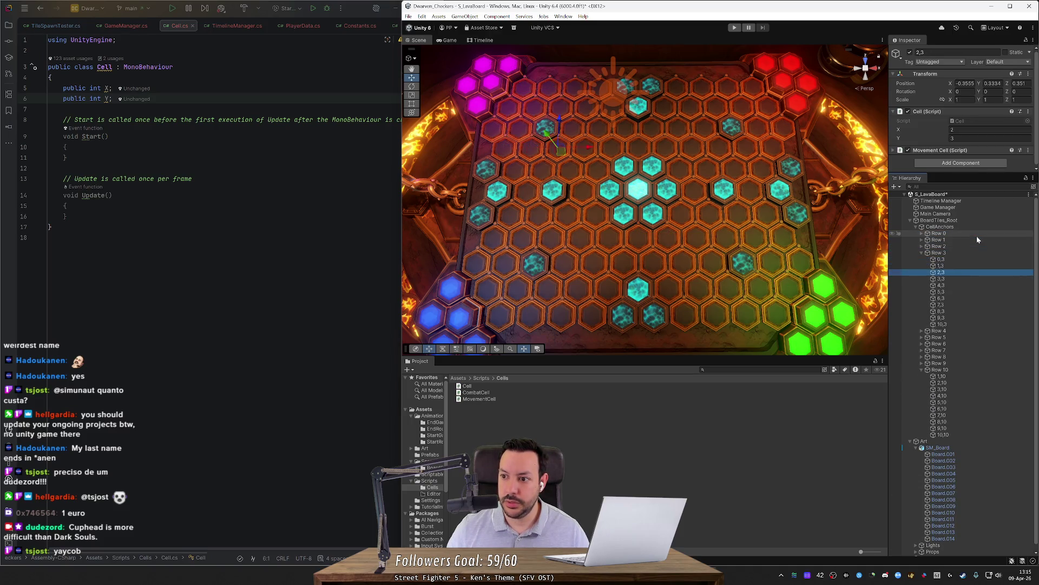
key(Down)
key(Down)
key(Down)
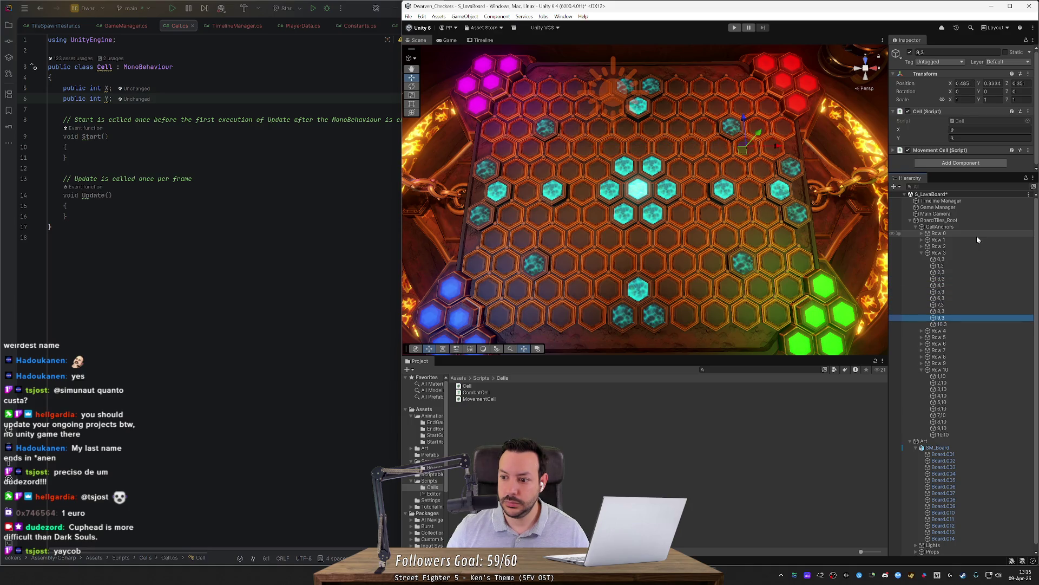
key(Left)
key(Left)
Inspect the Row 4, 5 and 6 cells, ending on the first Row 6 cell
key(Down)
key(Right)
key(Down)
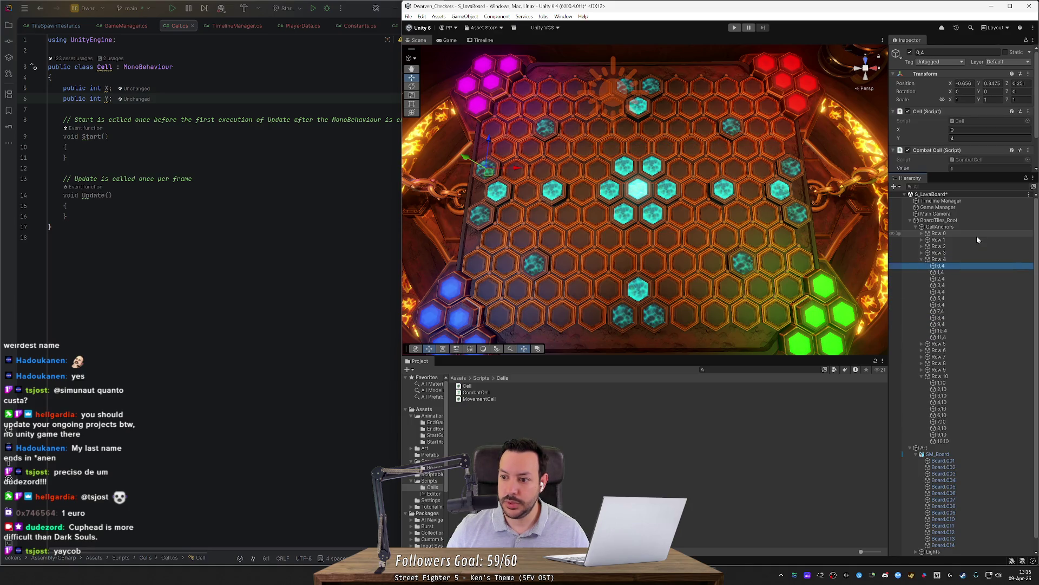
key(Down)
key(Down)
key(Down)
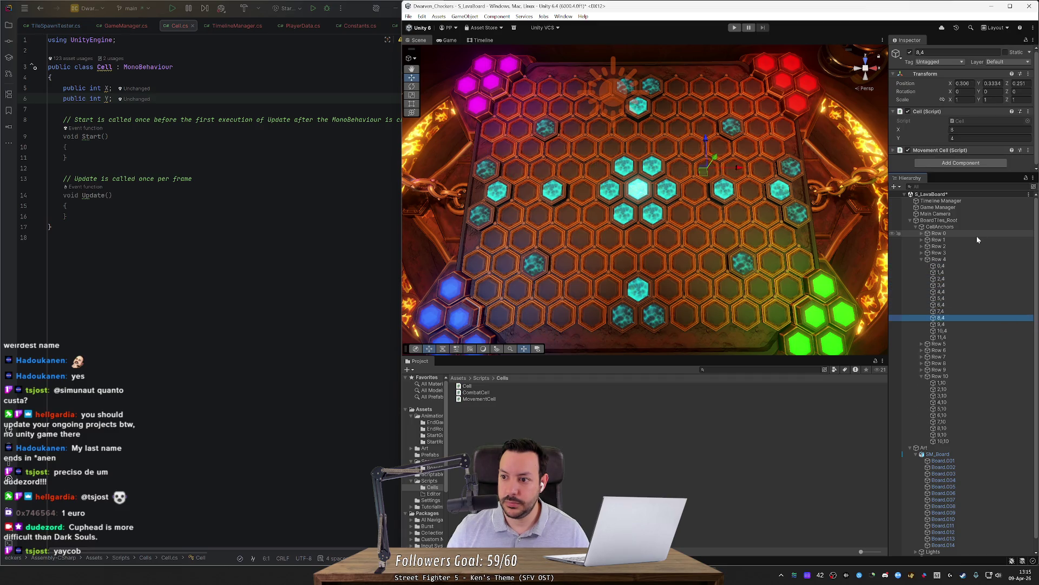
key(Down)
key(Left)
key(Left)
key(Down)
key(Right)
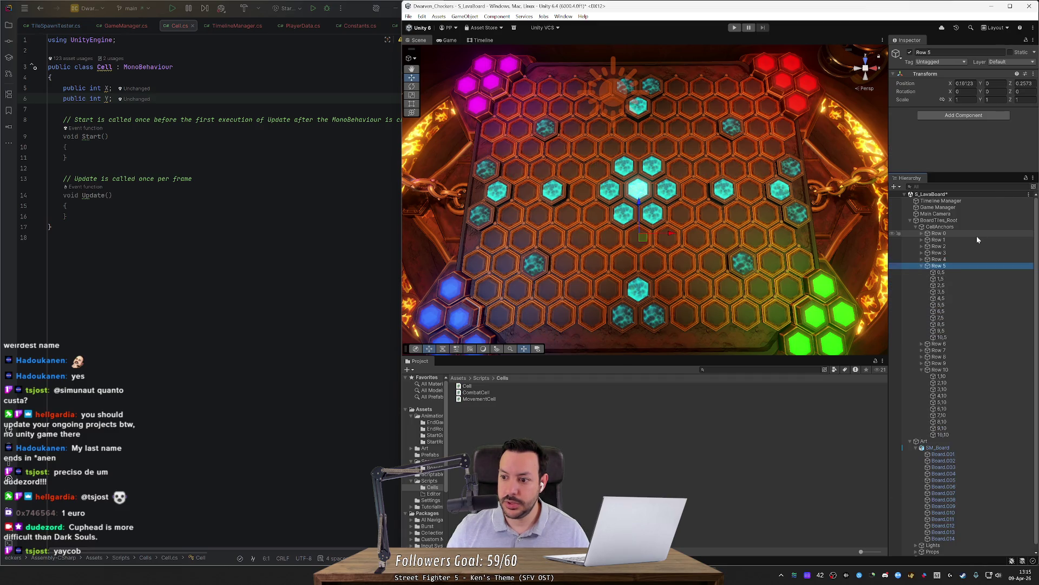
key(Down)
key(Down)
key(Down)
key(Down)
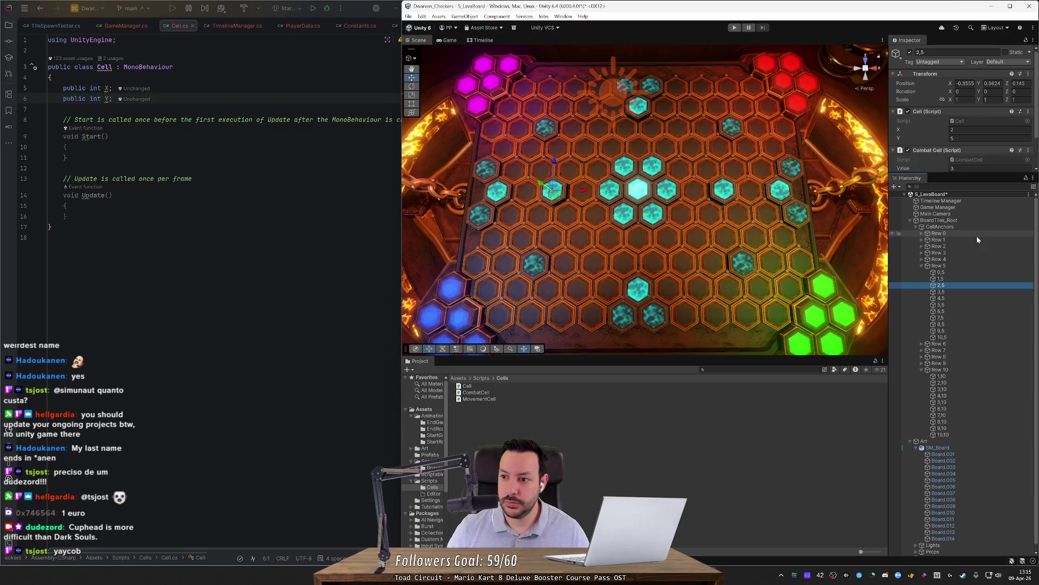
key(Down)
key(Down)
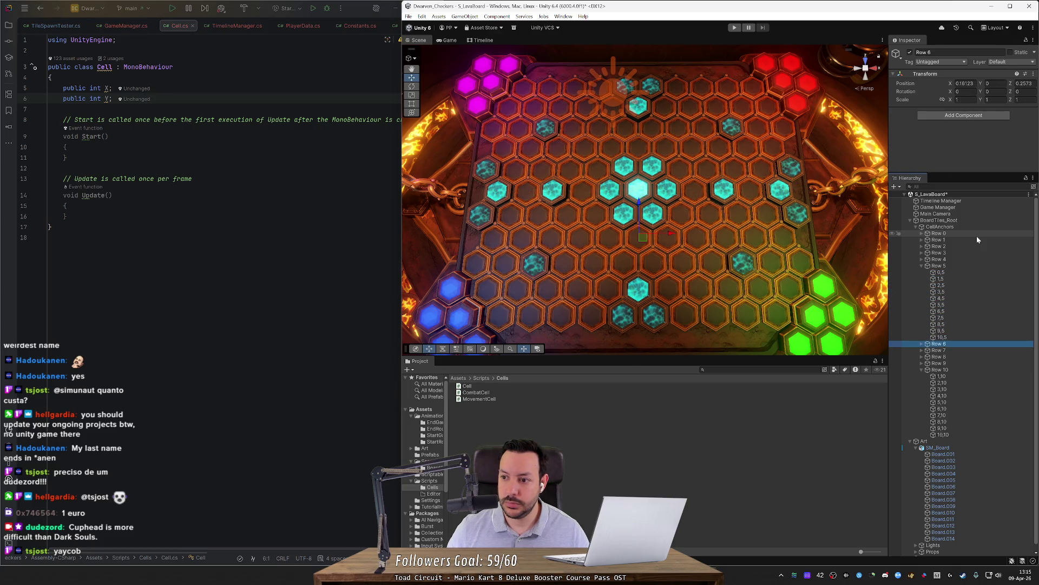
key(Left)
key(Down)
key(Down)
key(Down)
key(Left)
key(Down)
key(Right)
key(Down)
key(Down)
key(Down)
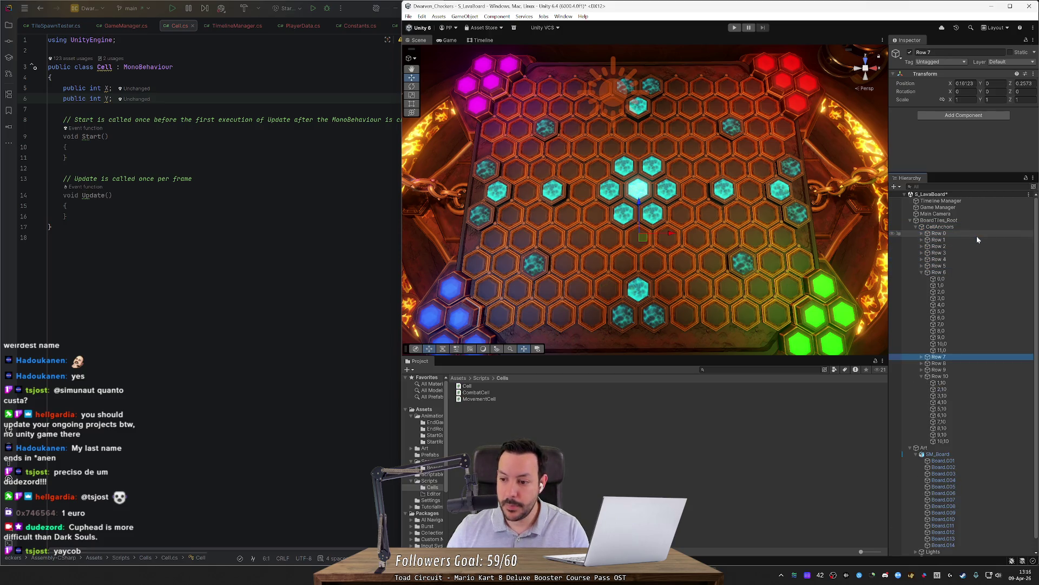
key(Left)
key(Down)
key(Down)
key(Down)
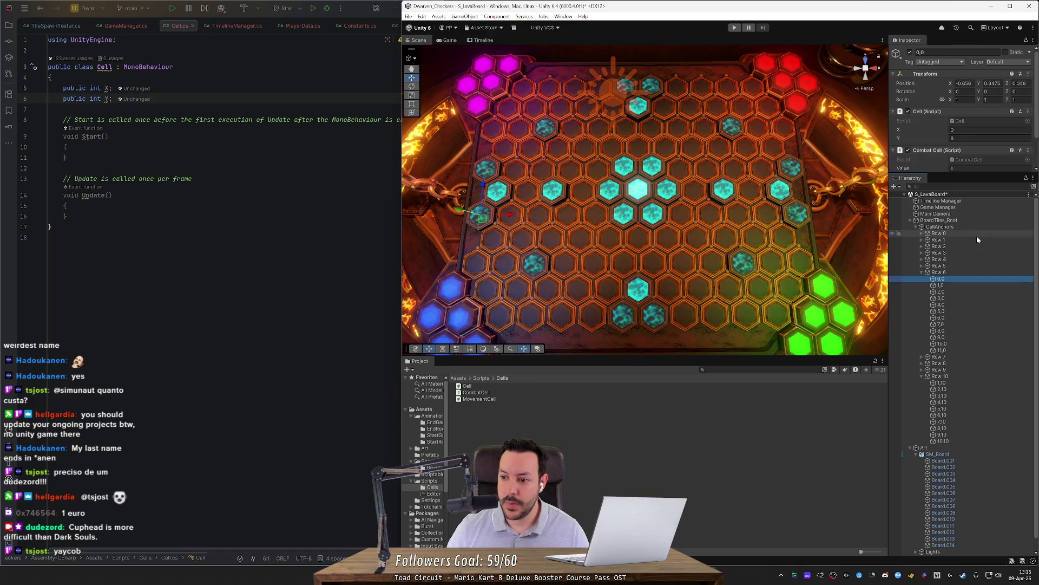
key(Up)
key(Up)
key(Right)
key(Down)
key(Up)
key(Left)
key(Down)
key(Down)
key(Down)
key(Up)
key(Down)
key(Right)
key(Left)
key(Up)
key(Up)
key(Up)
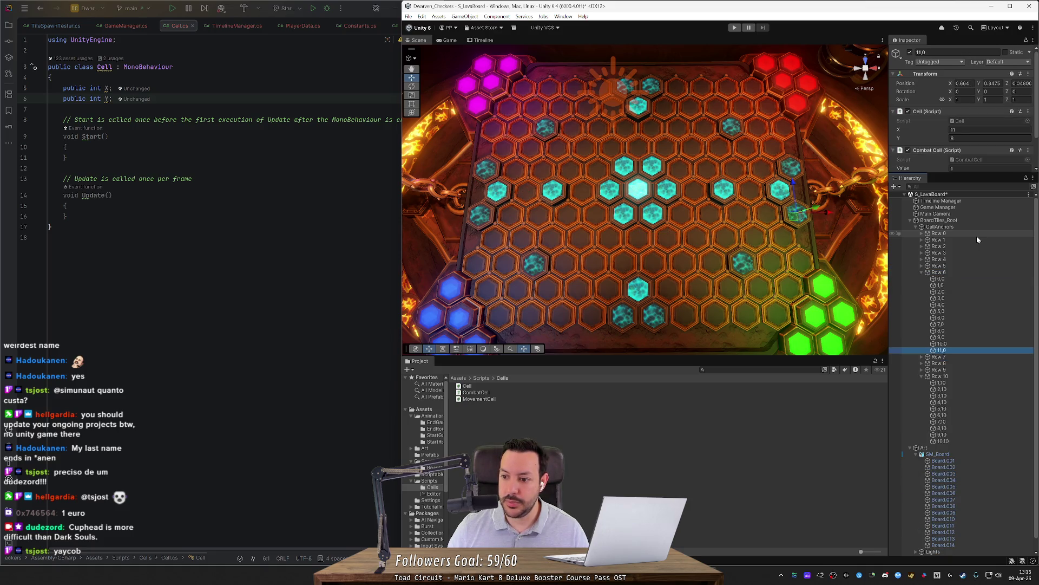
key(Up)
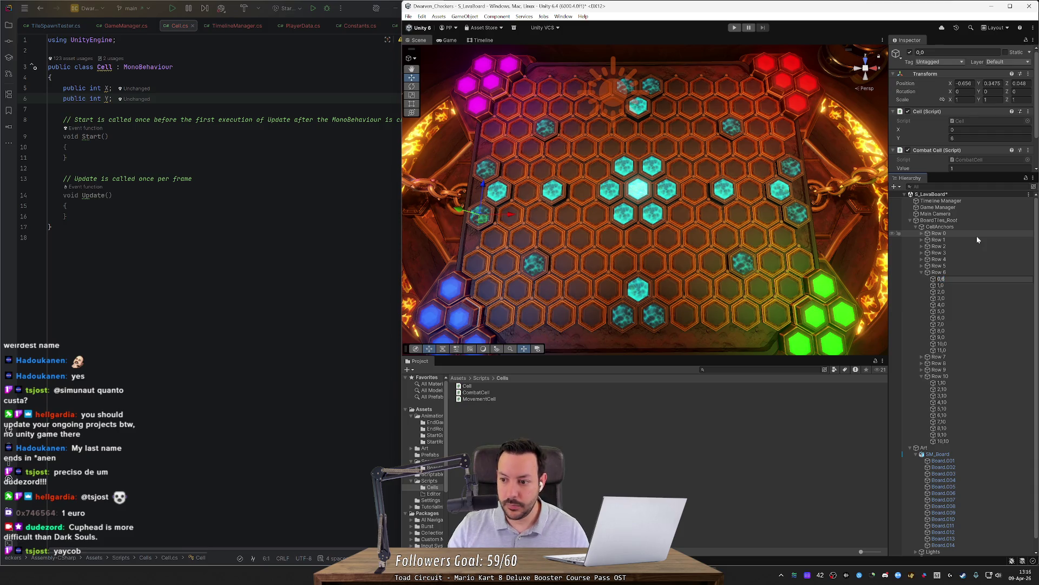
key(Down)
key(Down)
key(Down)
Rename the remaining Row 6 cells to 7,6, 8,6, 9,6, 10,6 and 11,6
key(Up)
key(Up)
key(Up)
Rename the Row 6 cells 1,0 through 6,0 to 1,6 through 6,6
key(BackSpace)
text(6)
key(Return)
key(Down)
key(F2)
key(BackSpace)
text(6)
key(Return)
key(Down)
key(F2)
key(Return)
key(Down)
key(F2)
key(BackSpace)
text(6)
key(Return)
key(Down)
key(F2)
key(Return)
key(Down)
key(F2)
key(Return)
key(Down)
key(Down)
key(Down)
key(Up)
key(Up)
key(Up)
key(F2)
text(6)
key(Return)
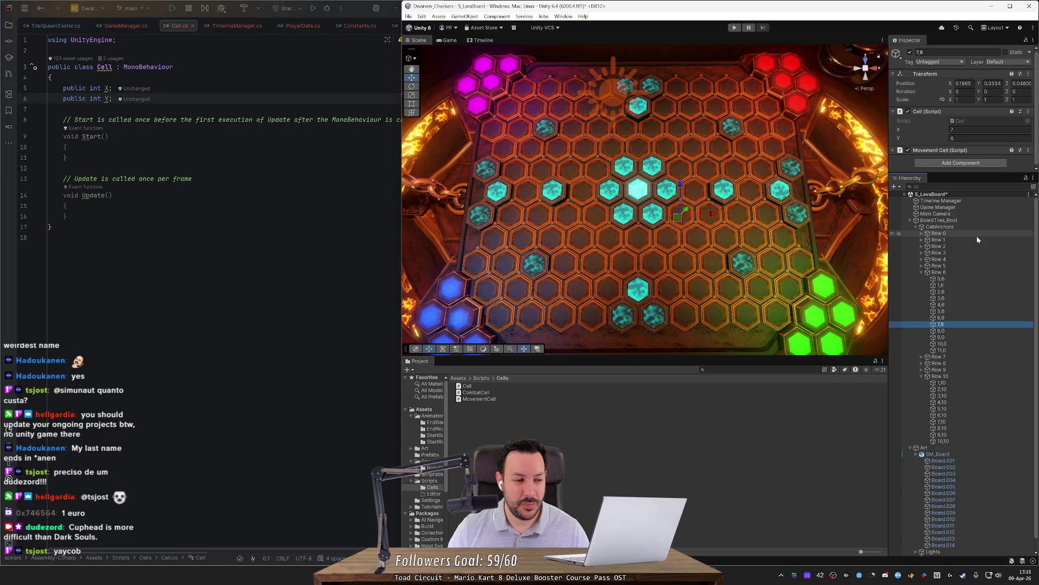
key(F2)
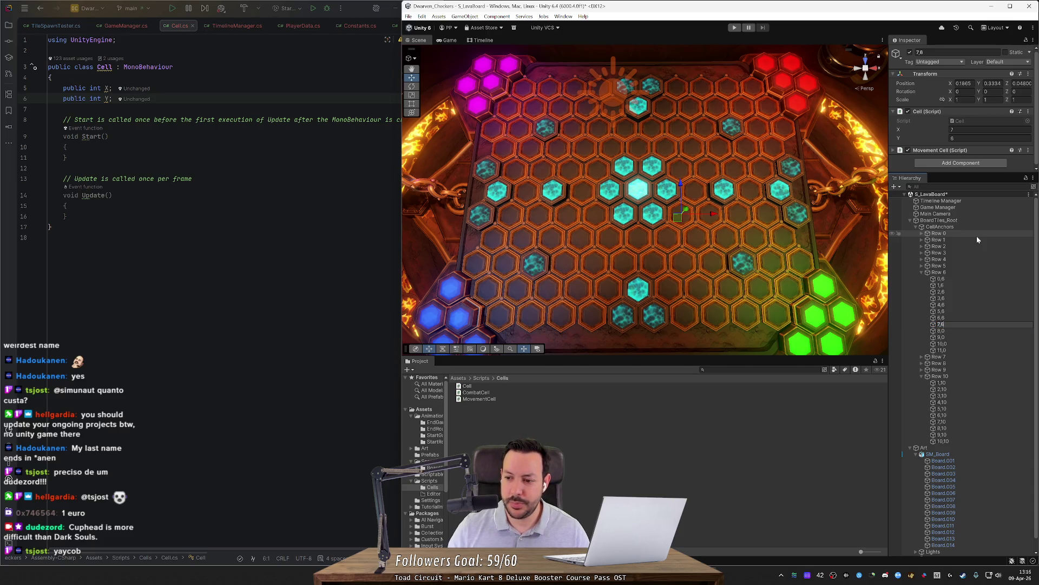
key(Return)
key(Down)
key(F2)
text(8,6)
key(Return)
key(Down)
key(F2)
text(9,6)
key(Return)
key(Down)
key(F2)
text(10,6)
key(Return)
key(Down)
key(F2)
text(11,6)
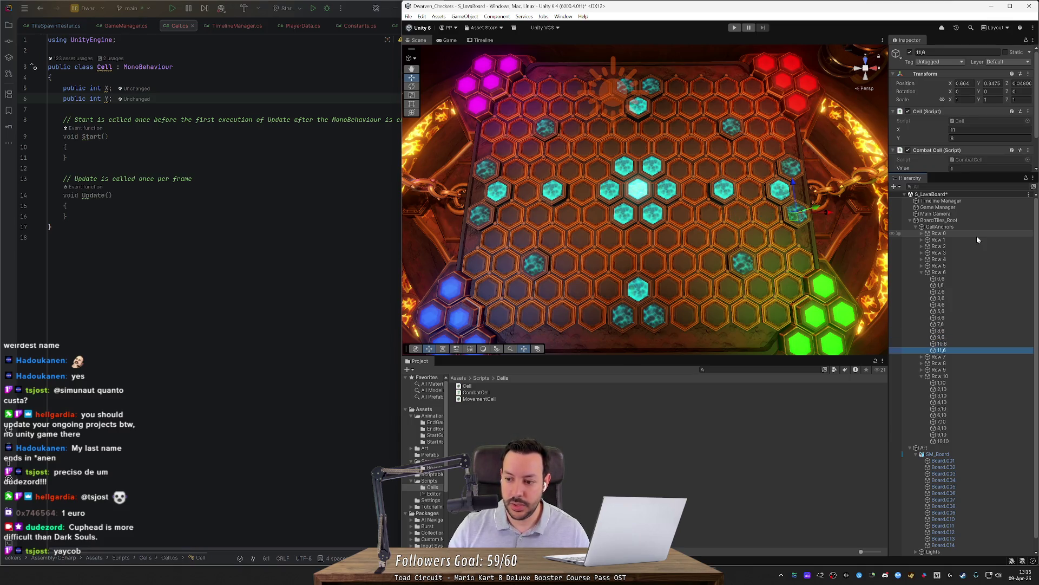
key(super+e)
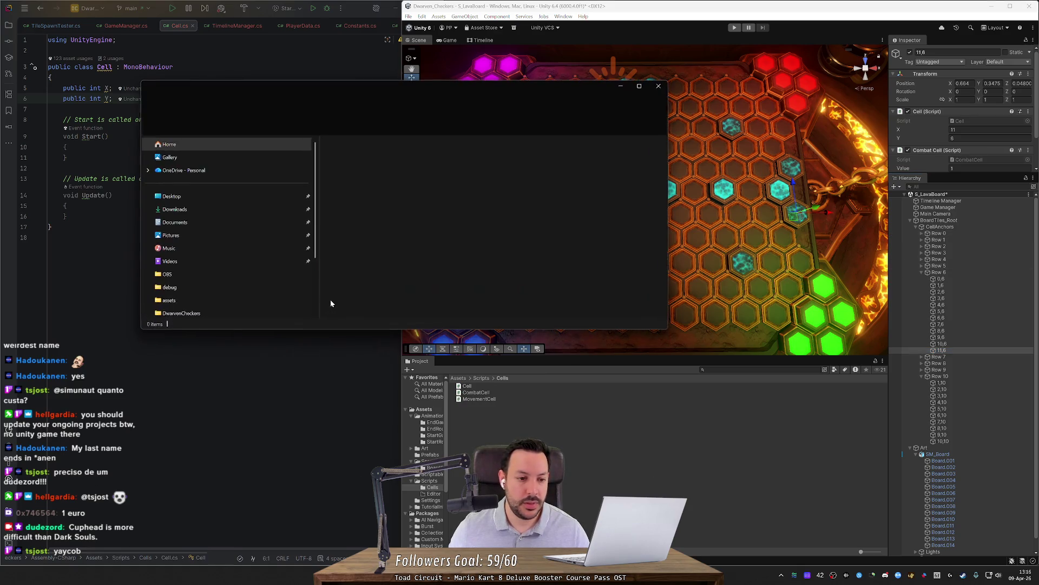
Open DwarvenCheckers > Reference > In-game UI.png, zoom in, then close Photos and Explorer
click(219, 315)
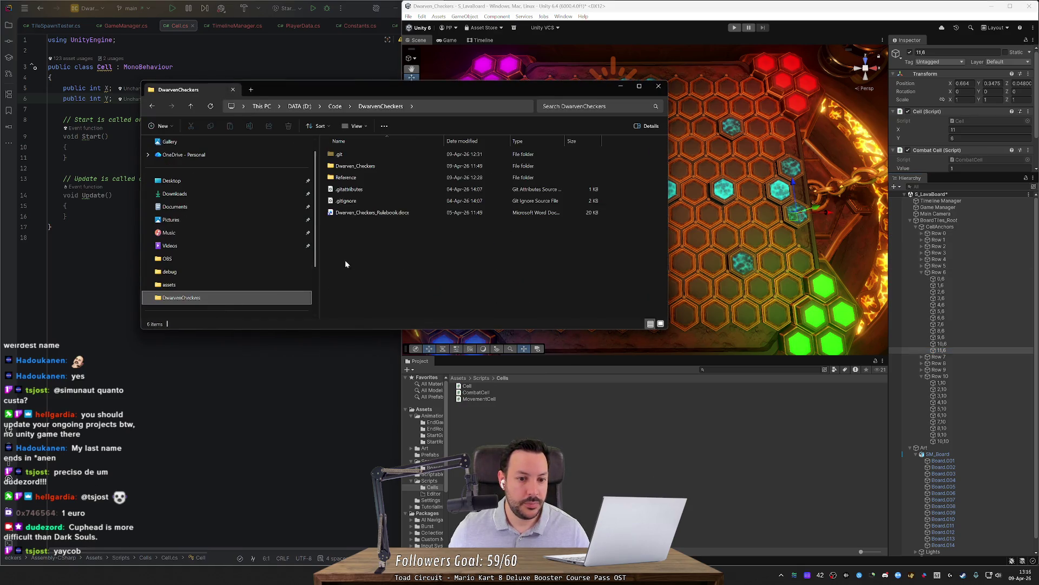
double_click(387, 174)
double_click(347, 165)
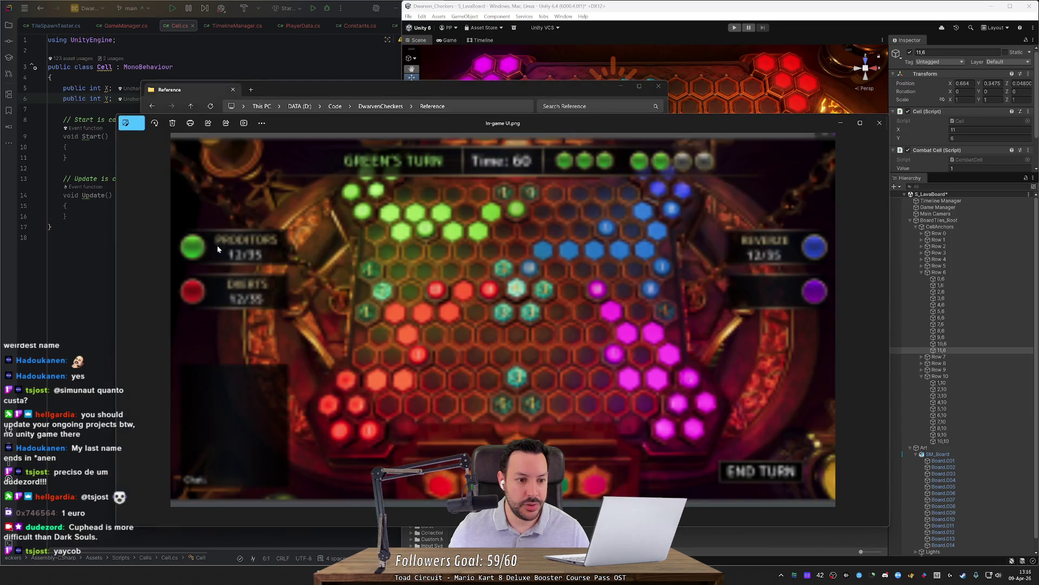
scroll(308, 318, up, 6)
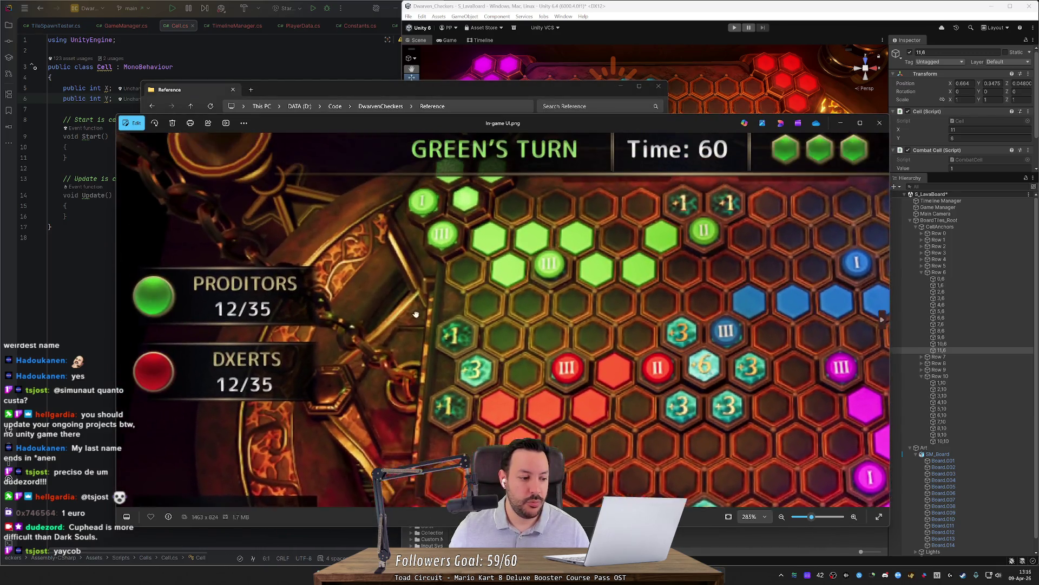
scroll(309, 319, up, 4)
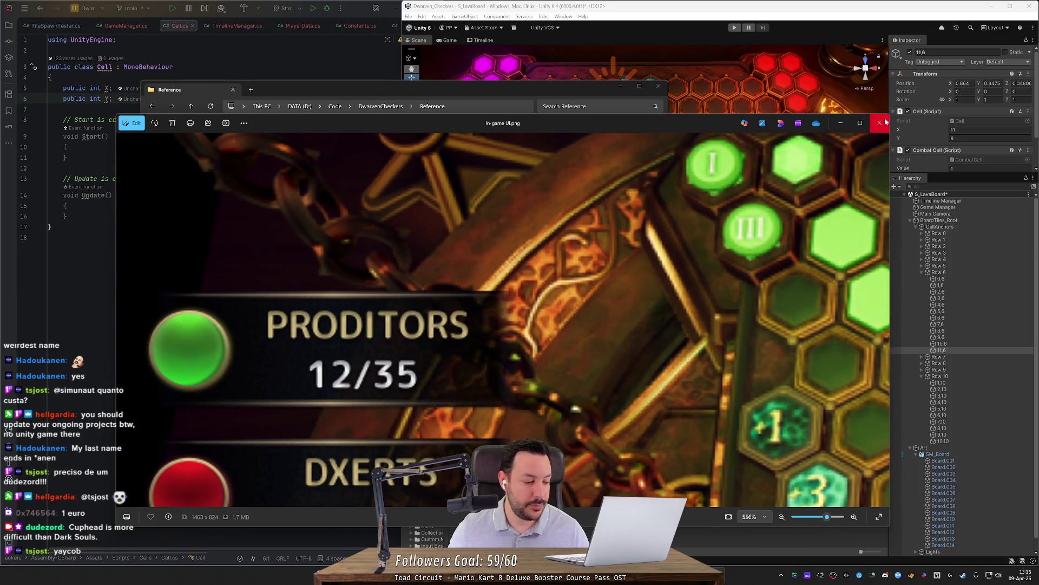
click(885, 120)
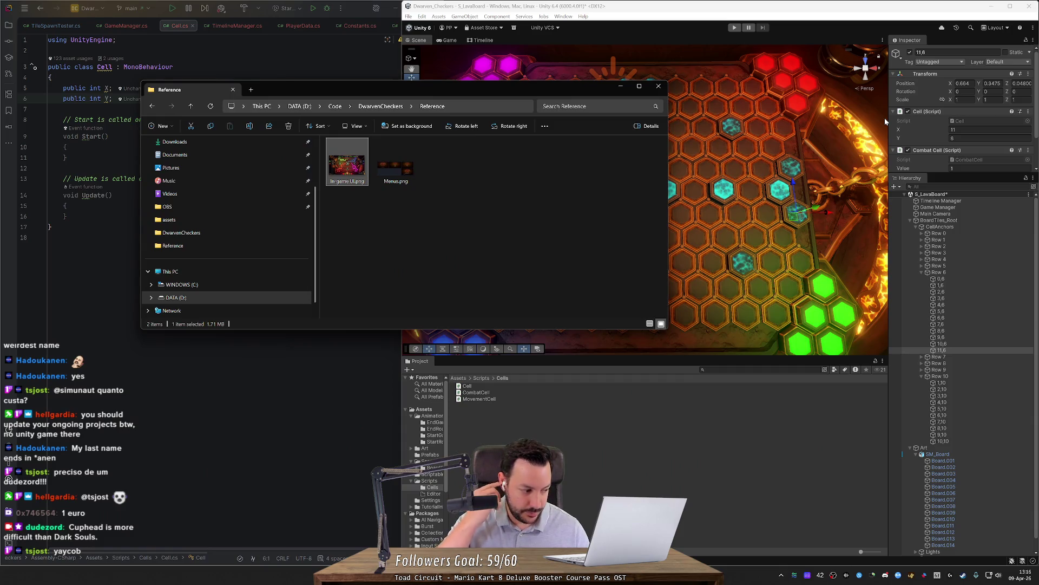
click(658, 85)
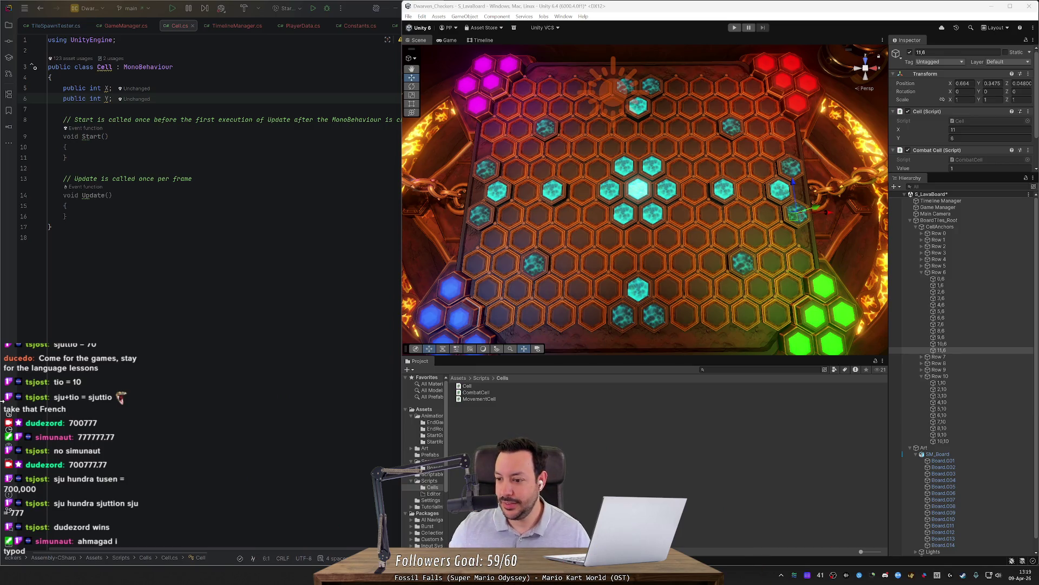
click(968, 279)
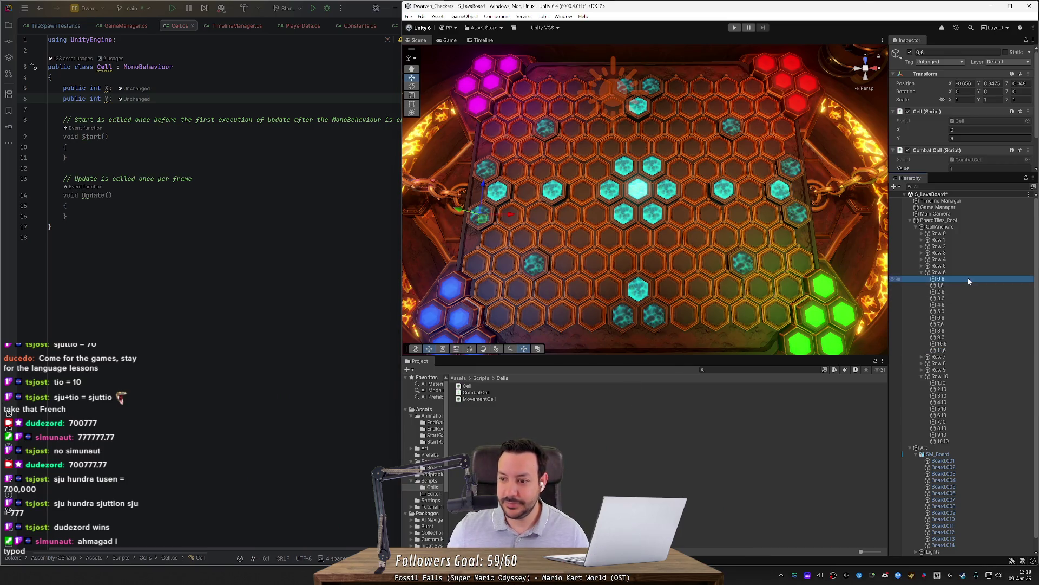
Step through the Row 6, 7 and 8 cells to verify their coordinate names
key(Down)
key(Down)
key(Down)
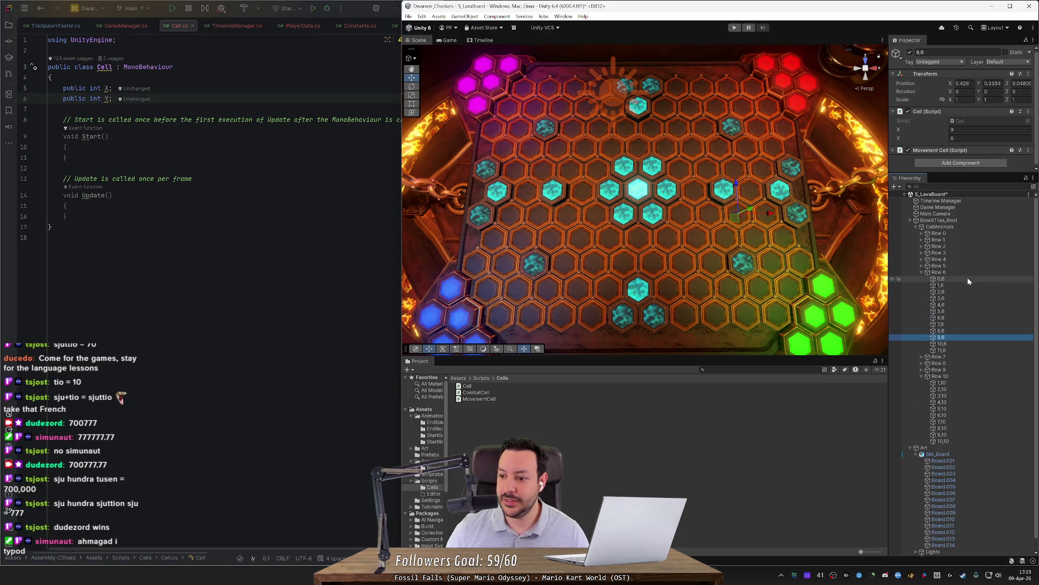
key(Left)
key(Left)
key(Down)
key(Right)
key(Down)
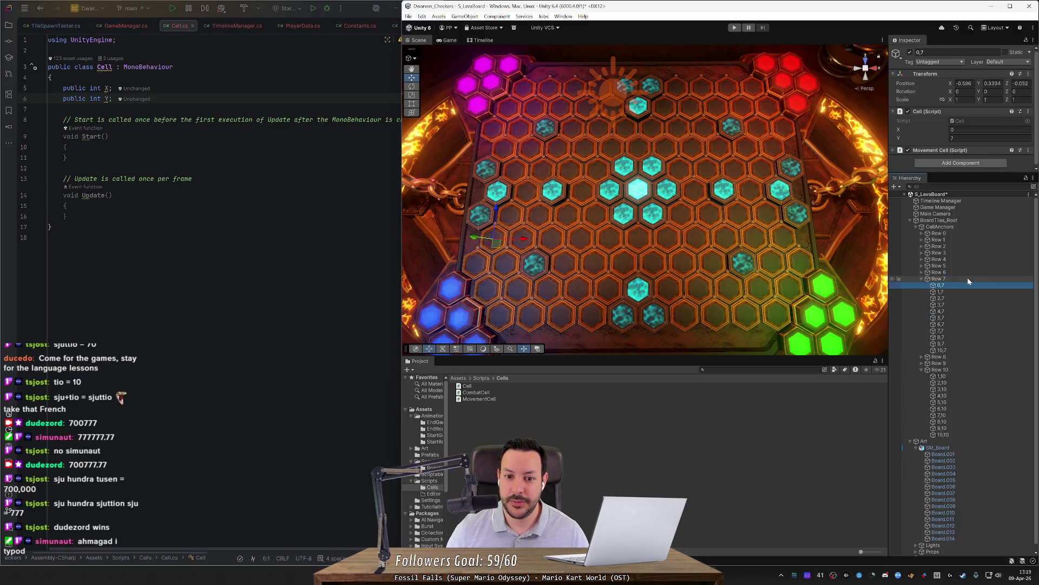
key(Down)
key(Down)
key(Down)
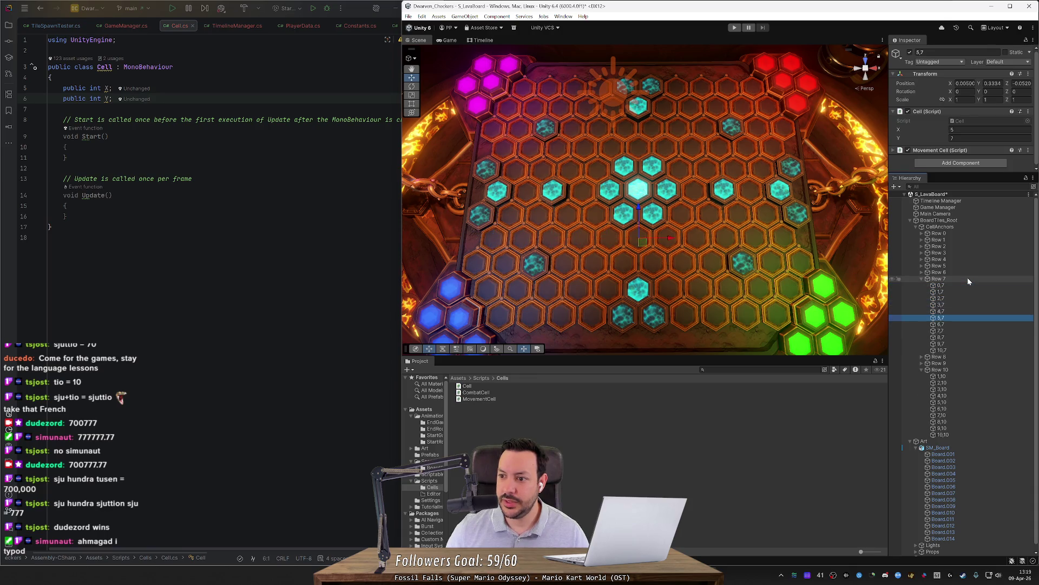
key(Down)
key(Down)
key(Left)
key(Left)
key(Down)
key(Right)
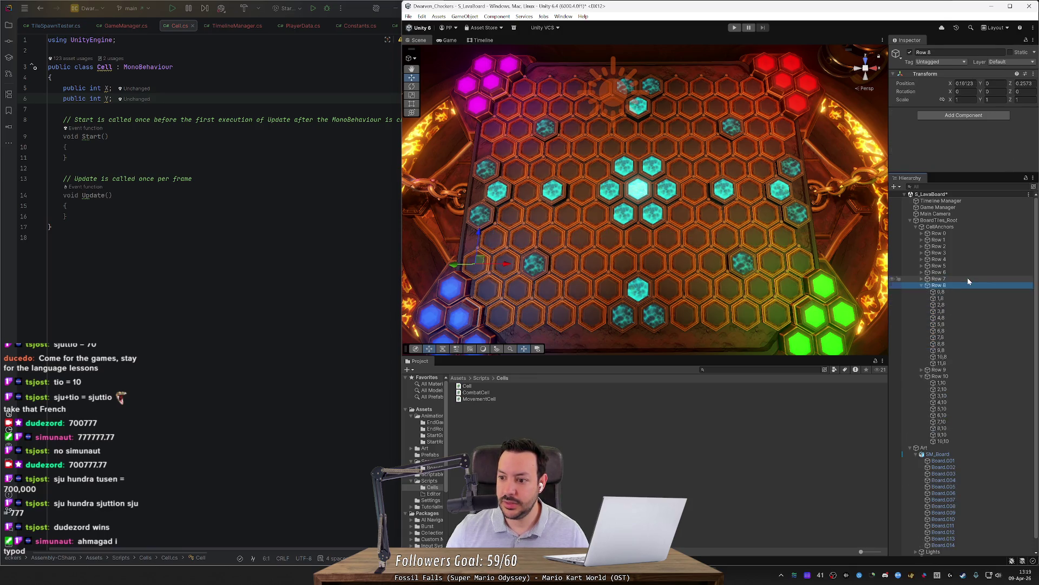
key(Down)
key(Down)
key(Down)
key(Down)
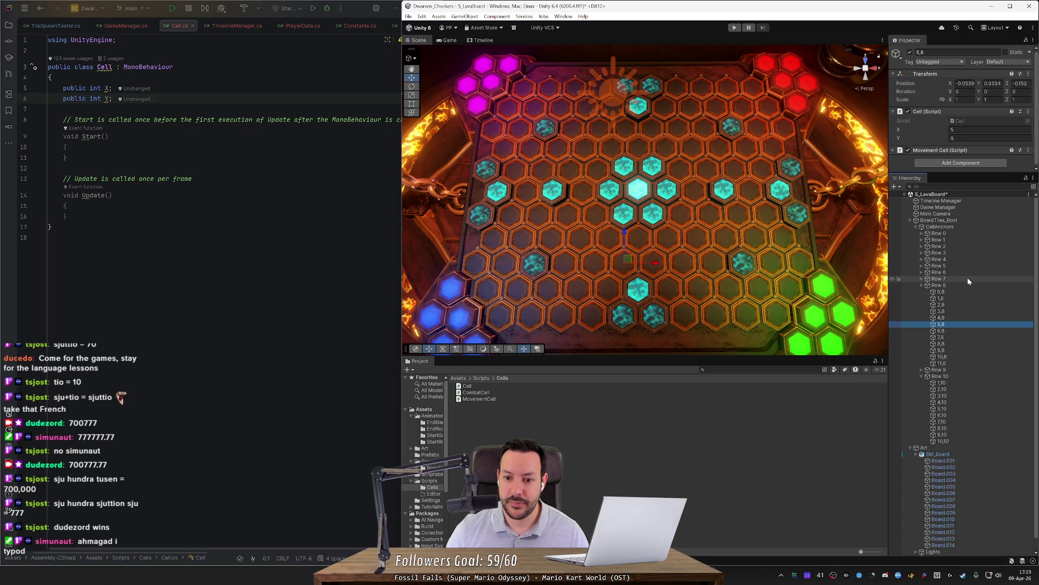
key(Down)
key(Down)
key(Down)
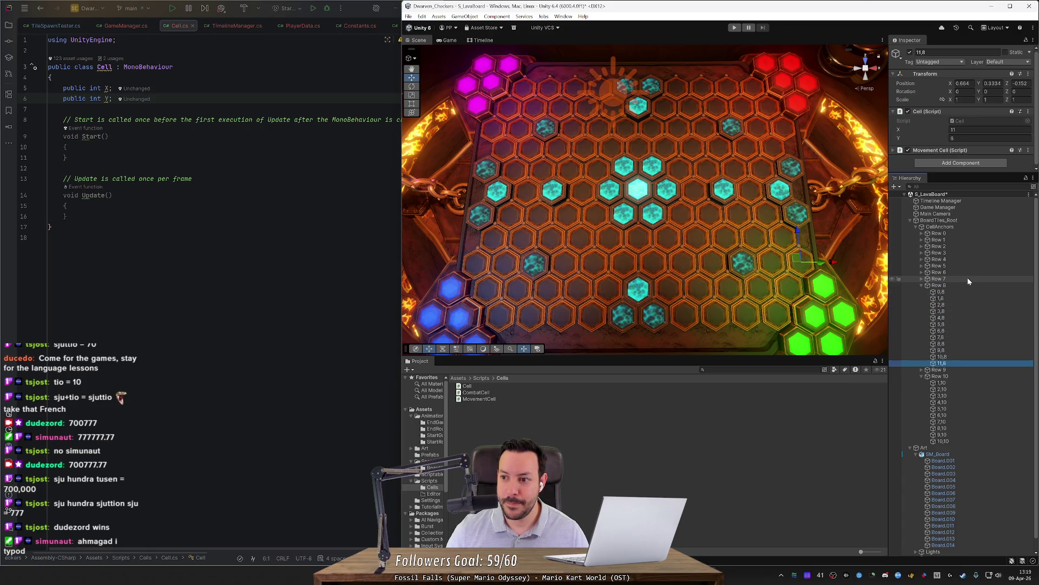
Check the Row 9 cells, collapse the rows, and save the S_LavaBoard scene
key(Left)
key(Left)
key(Down)
key(Right)
key(Down)
key(Down)
key(Down)
key(Down)
key(Down)
key(Down)
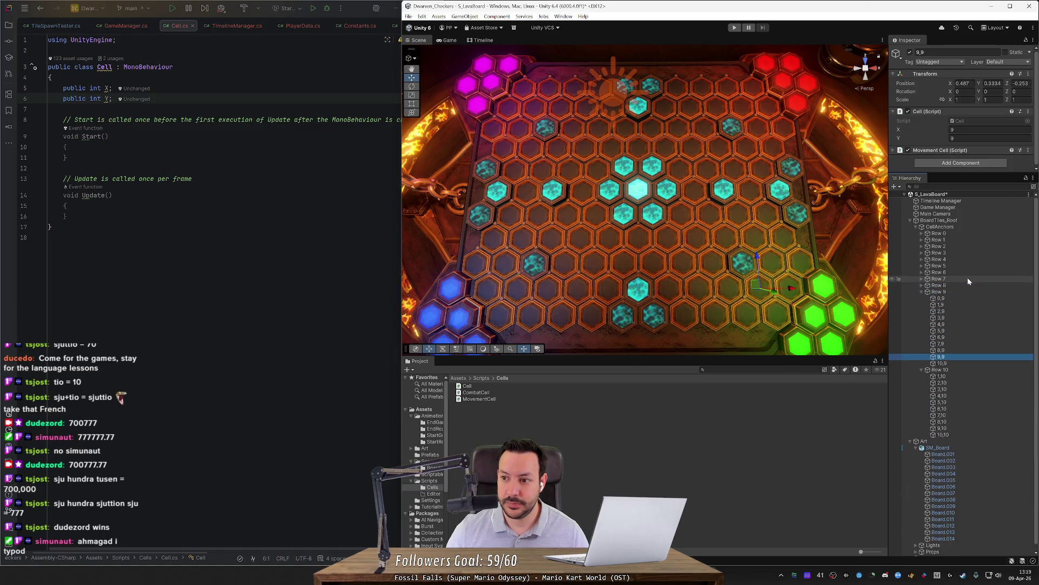
key(Left)
key(Left)
key(Down)
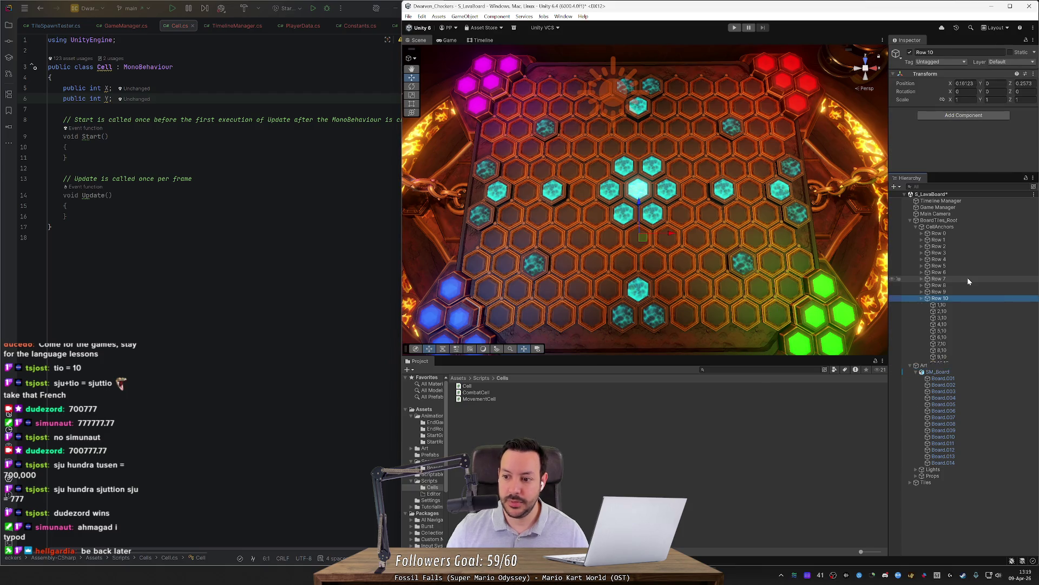
key(Left)
click(605, 35)
key(ctrl+s)
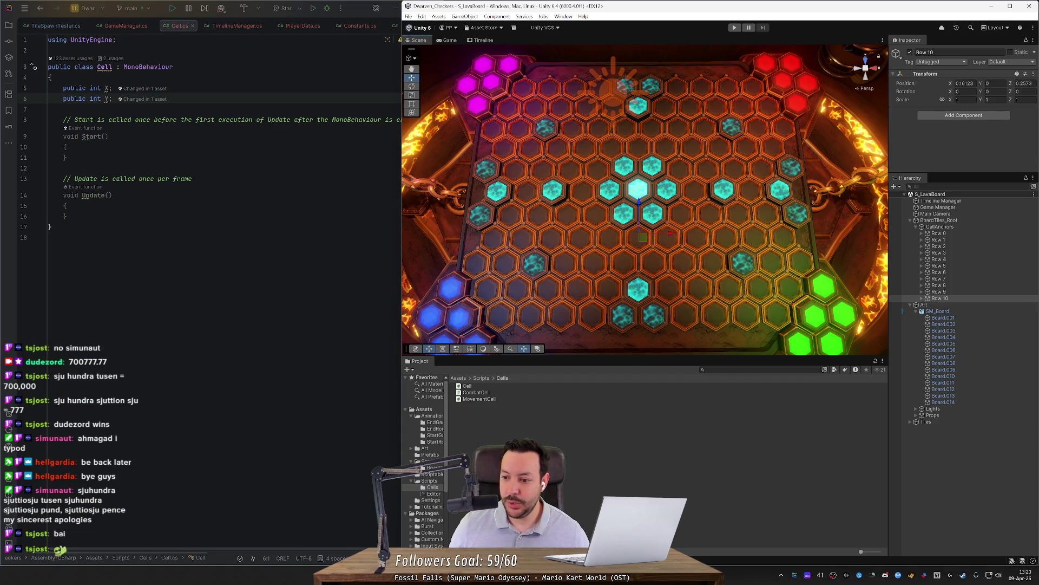
Tilt the board to a side view, then test-run it in Play mode and stop
mouse_move(544, 236)
alt+mouse_down()
mouse_move(587, 156)
mouse_move(488, 146)
mouse_move(523, 144)
alt+mouse_up()
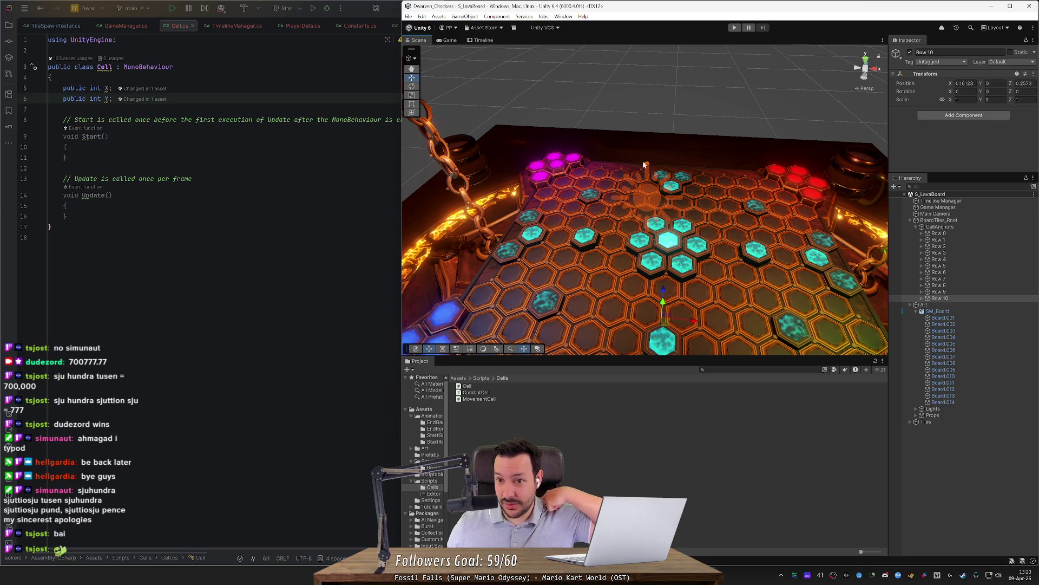
click(734, 28)
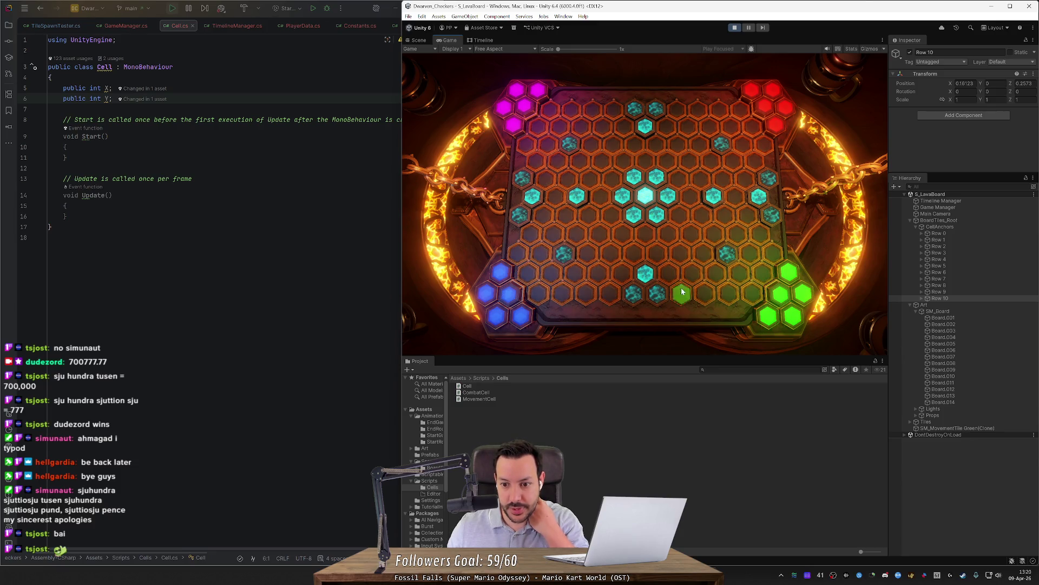
click(734, 27)
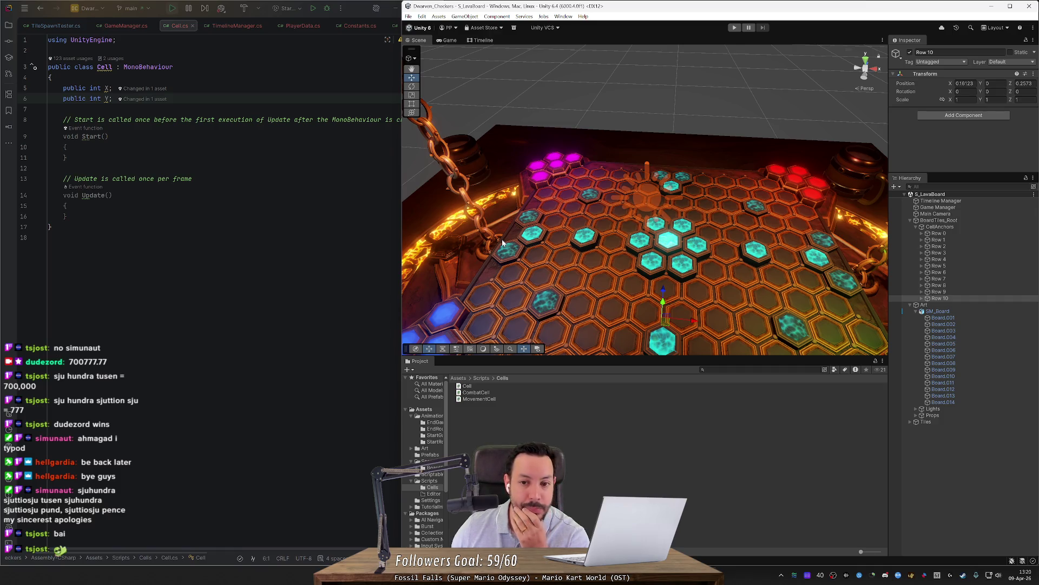
Inspect the board from top-down and zoomed-out angles, then bring the Word rulebook forward
drag(524, 256, 548, 285)
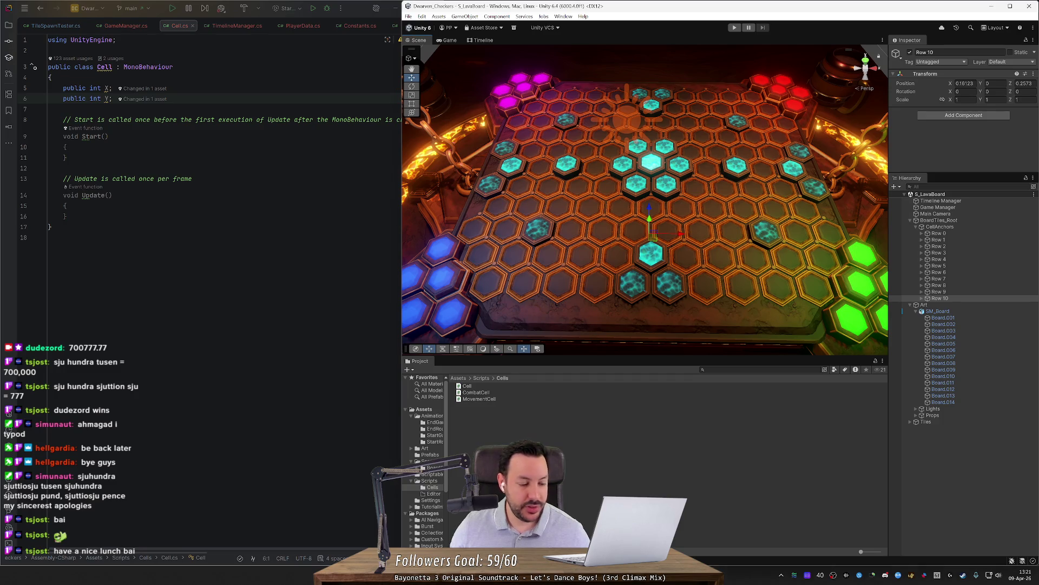
scroll(608, 176, down, 5)
mouse_move(608, 176)
mouse_down()
mouse_move(672, 198)
mouse_move(609, 253)
mouse_up()
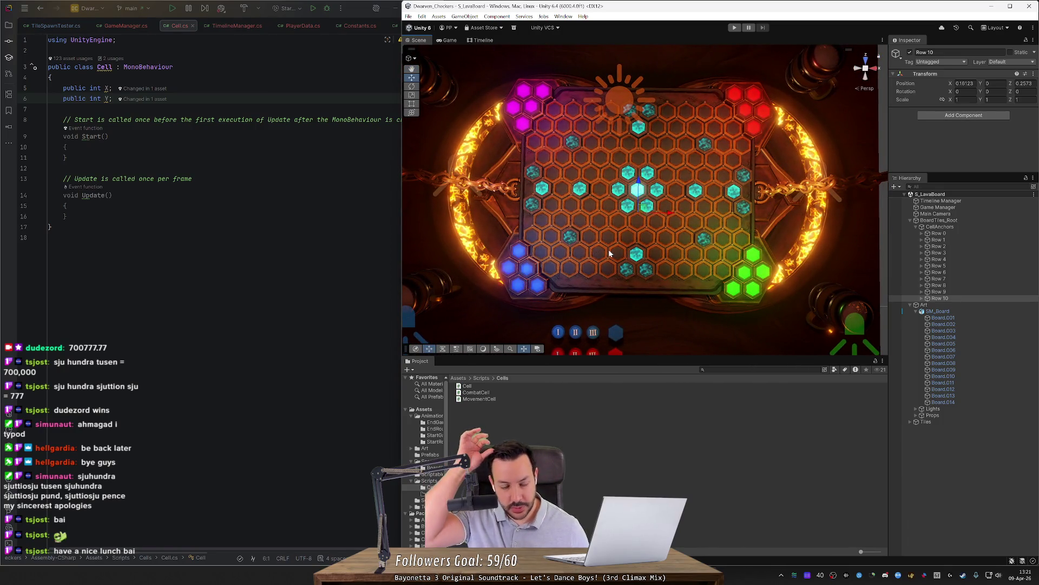
mouse_move(630, 245)
mouse_down()
mouse_move(649, 191)
mouse_move(675, 163)
mouse_move(651, 174)
mouse_move(657, 155)
mouse_move(639, 184)
mouse_move(641, 168)
mouse_move(641, 200)
mouse_move(683, 184)
mouse_up()
scroll(640, 184, up, 5)
scroll(640, 184, down, 5)
scroll(684, 184, down, 5)
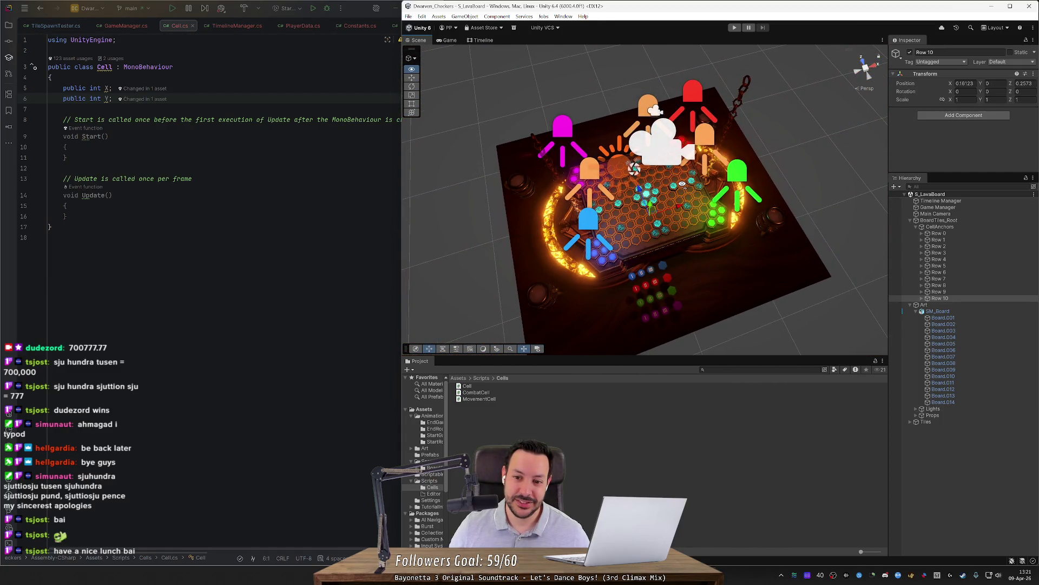
scroll(683, 184, up, 10)
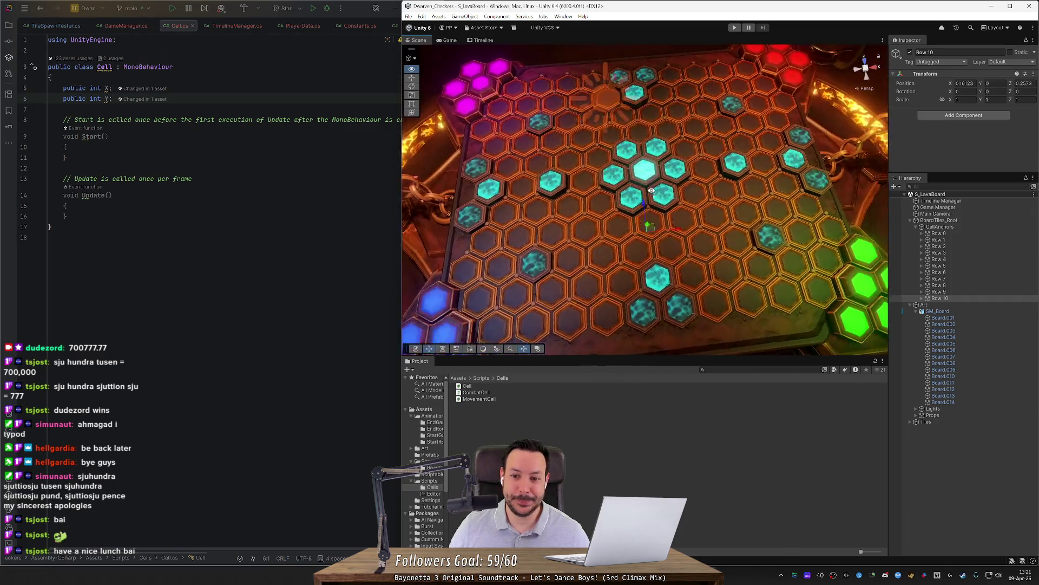
drag(650, 191, 650, 194)
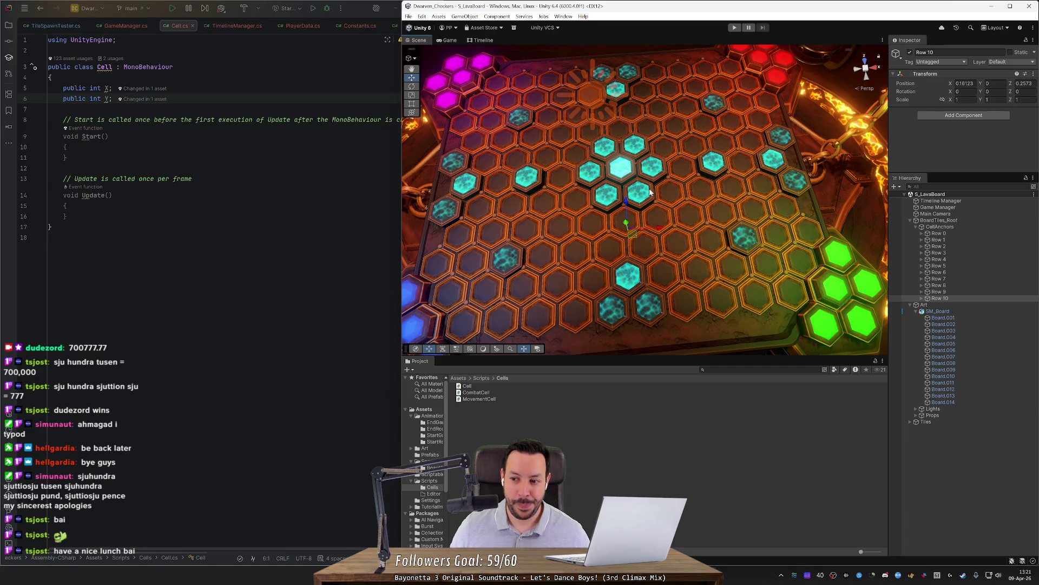
click(727, 574)
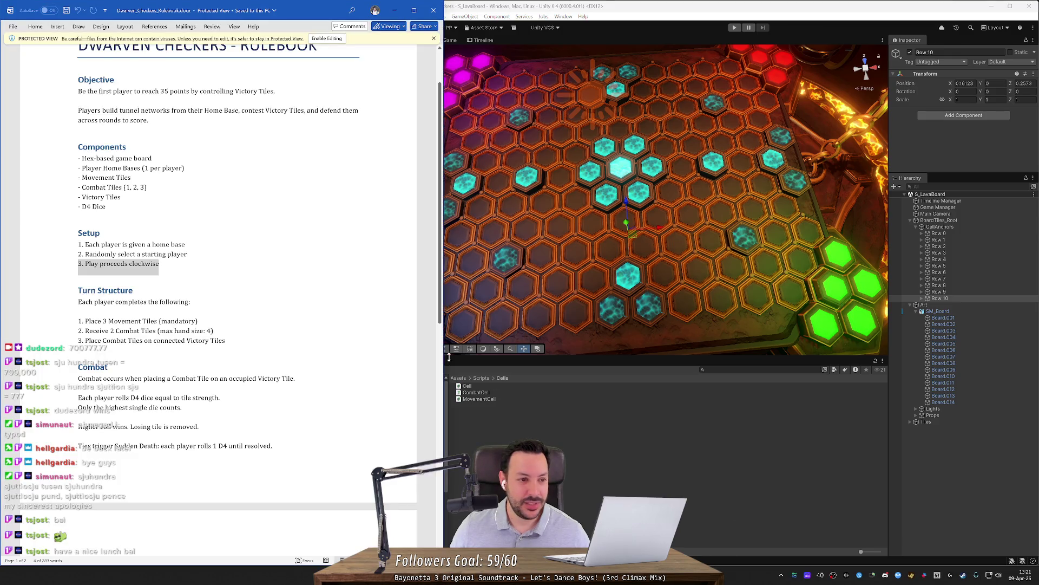
Scroll through the Dwarven Checkers rulebook's objective, setup and combat rules
click(159, 264)
scroll(217, 292, up, 1)
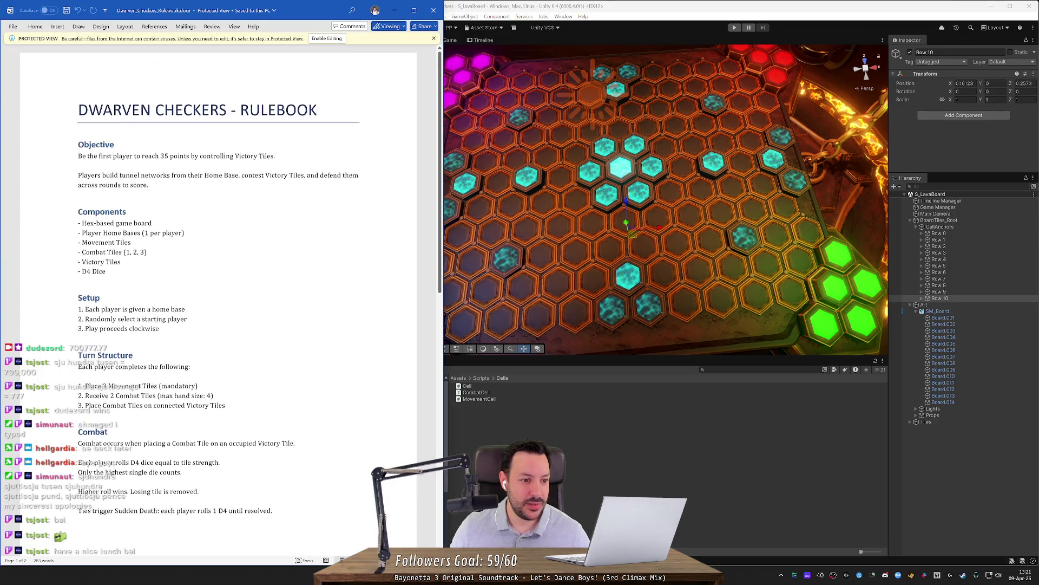
scroll(231, 301, down, 4)
scroll(218, 300, down, 7)
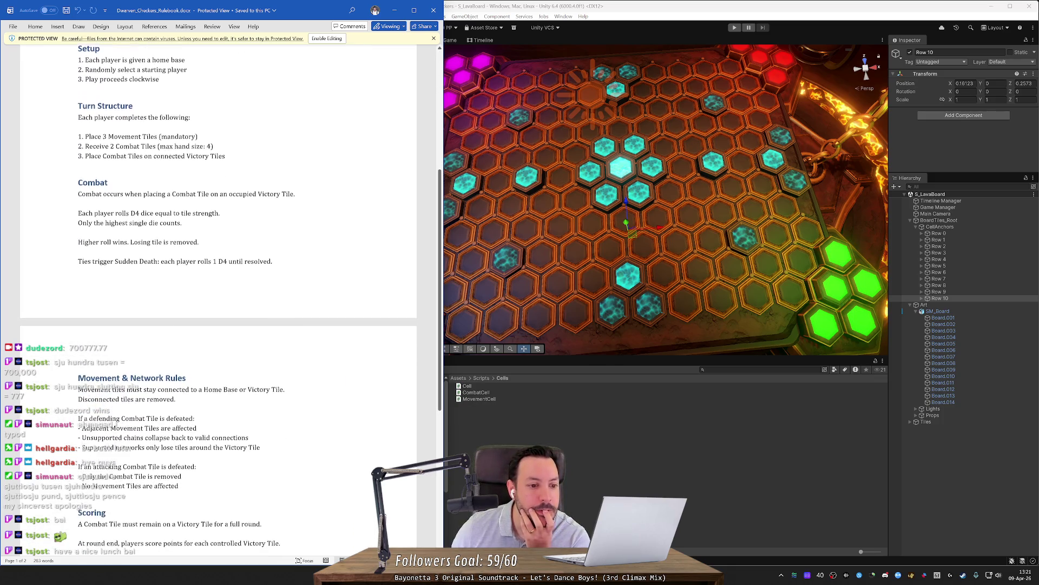
scroll(218, 300, down, 4)
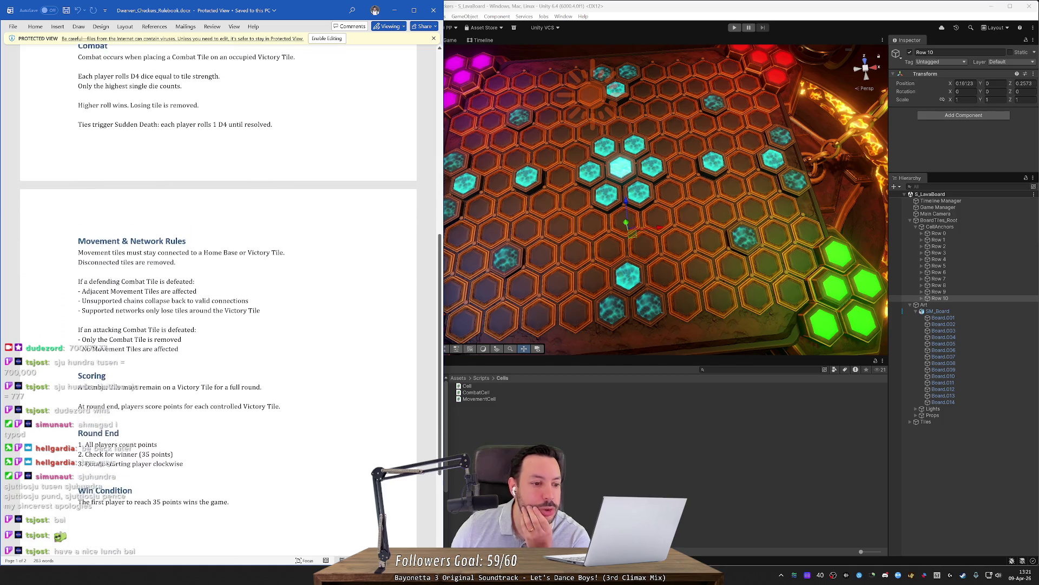
mouse_move(440, 375)
mouse_down()
mouse_move(421, 145)
mouse_move(417, 255)
mouse_move(419, 129)
mouse_up()
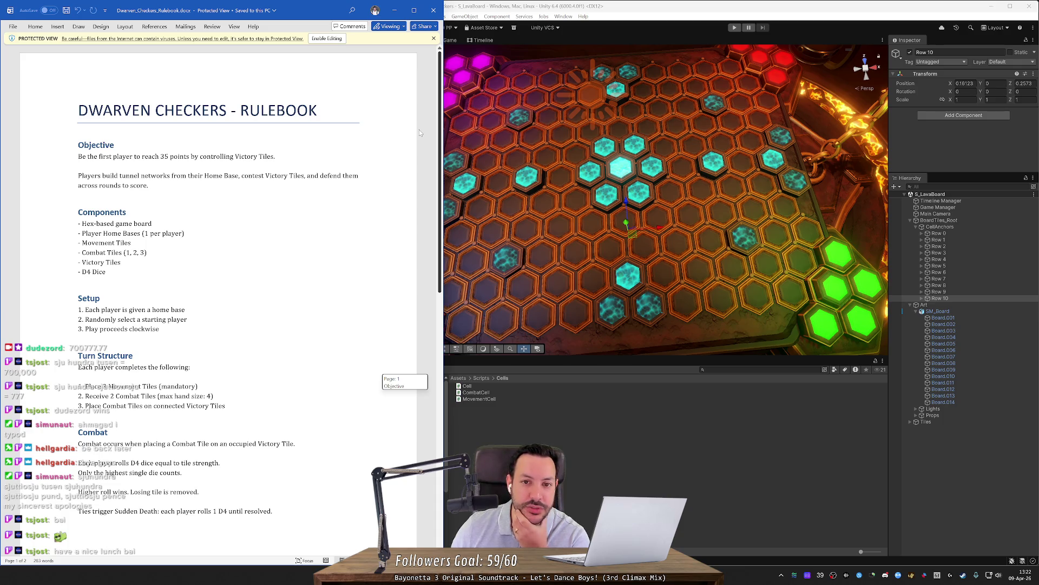
scroll(414, 162, down, 2)
scroll(413, 186, up, 2)
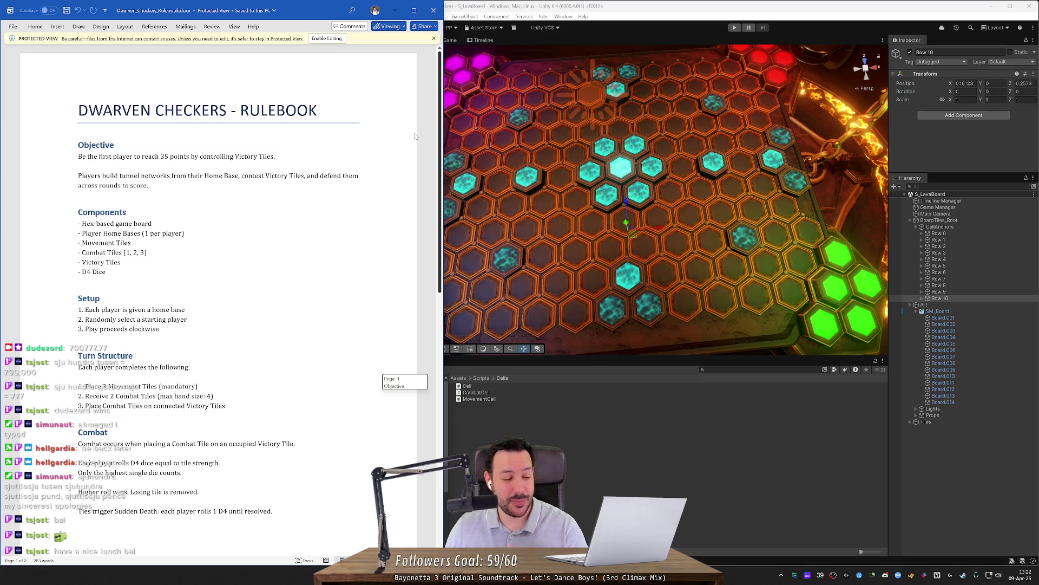
Minimize the rulebook so Unity and Cell.cs are visible again
click(159, 328)
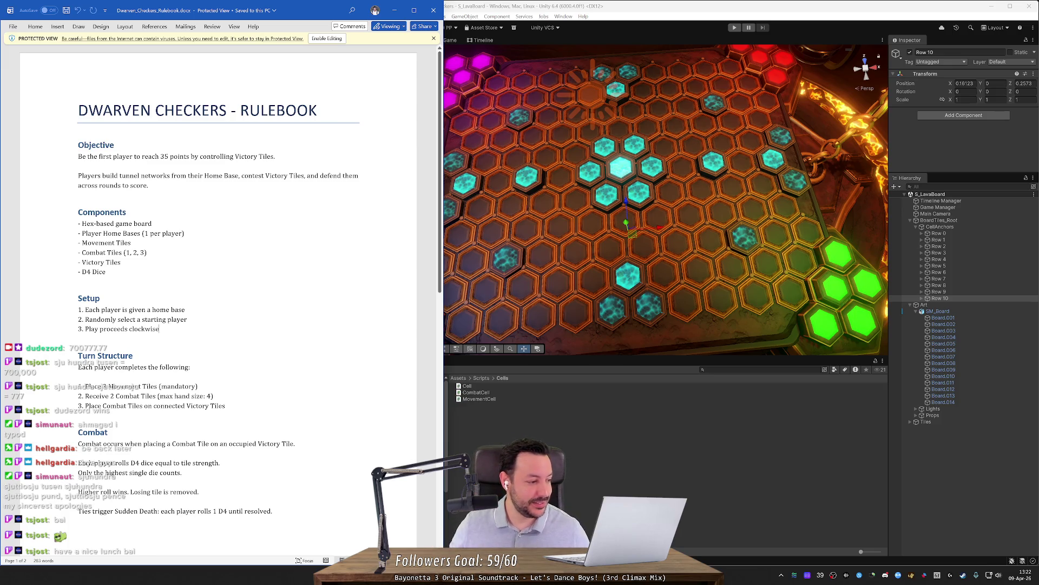
key(alt+Tab)
scroll(231, 298, down, 3)
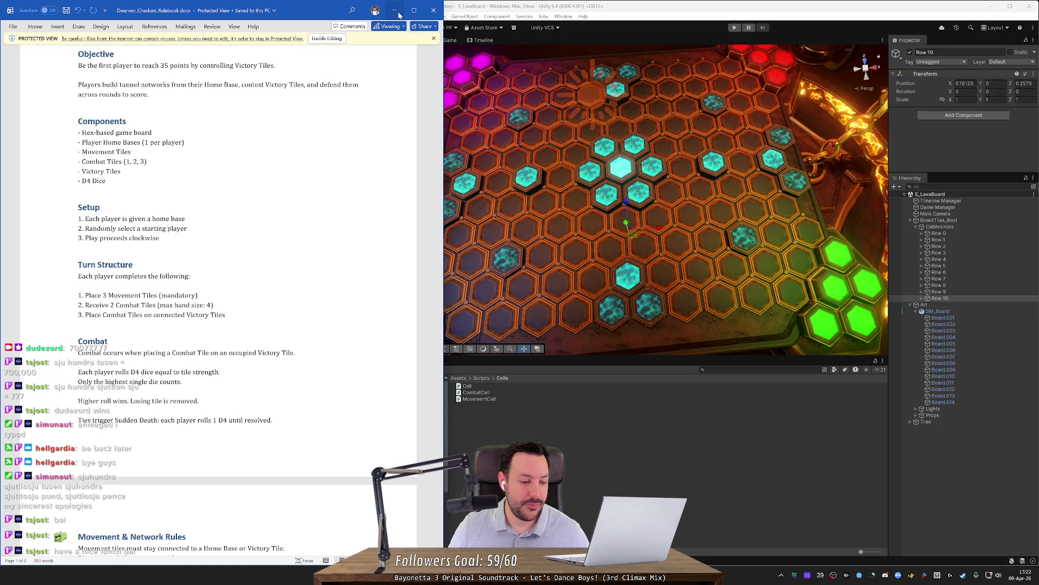
click(395, 11)
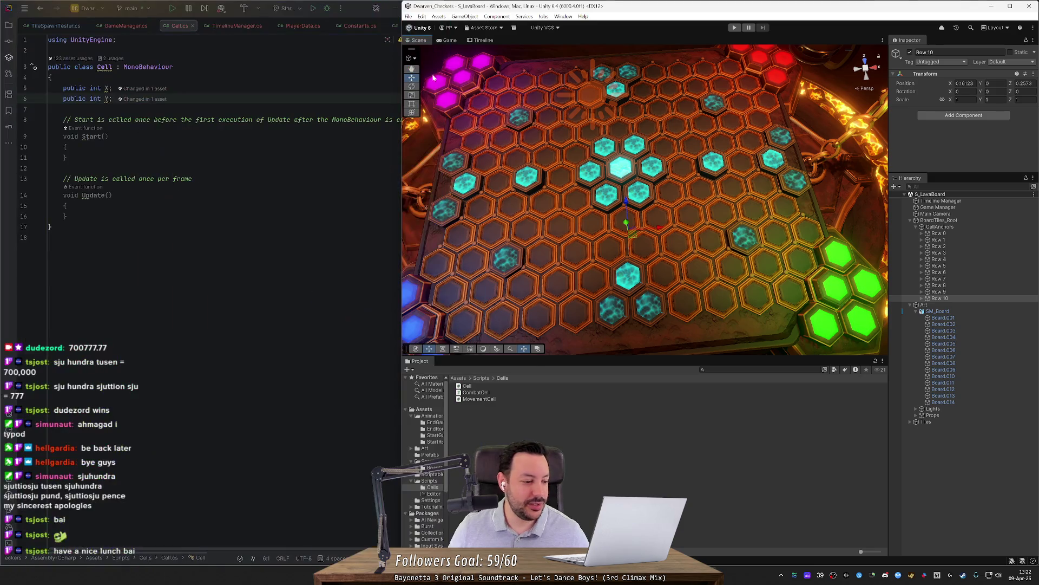
Orbit the Scene camera around the hex grid through overhead and several tilted angles
scroll(501, 168, down, 10)
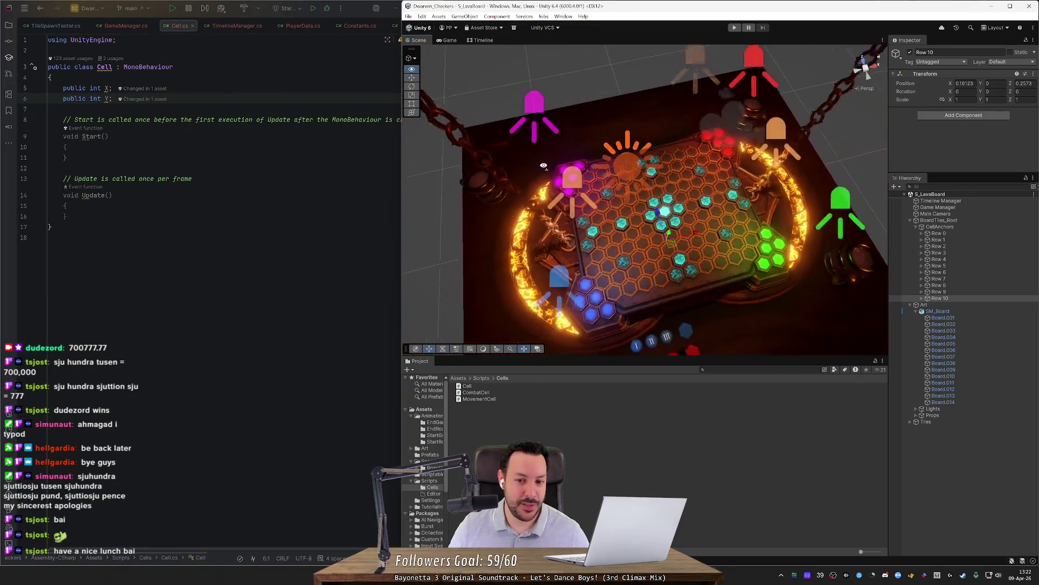
drag(534, 172, 513, 177)
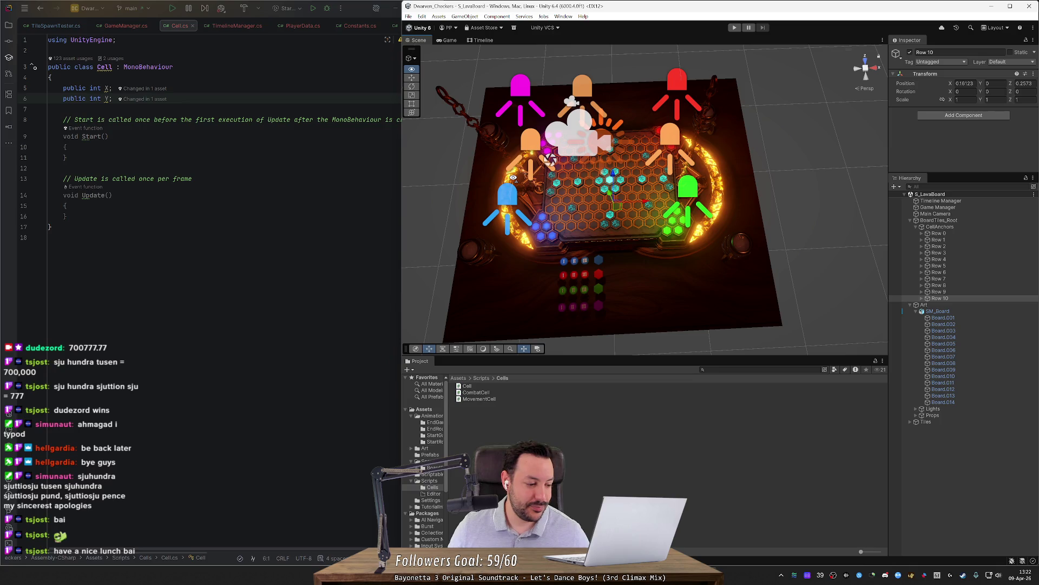
scroll(513, 177, up, 10)
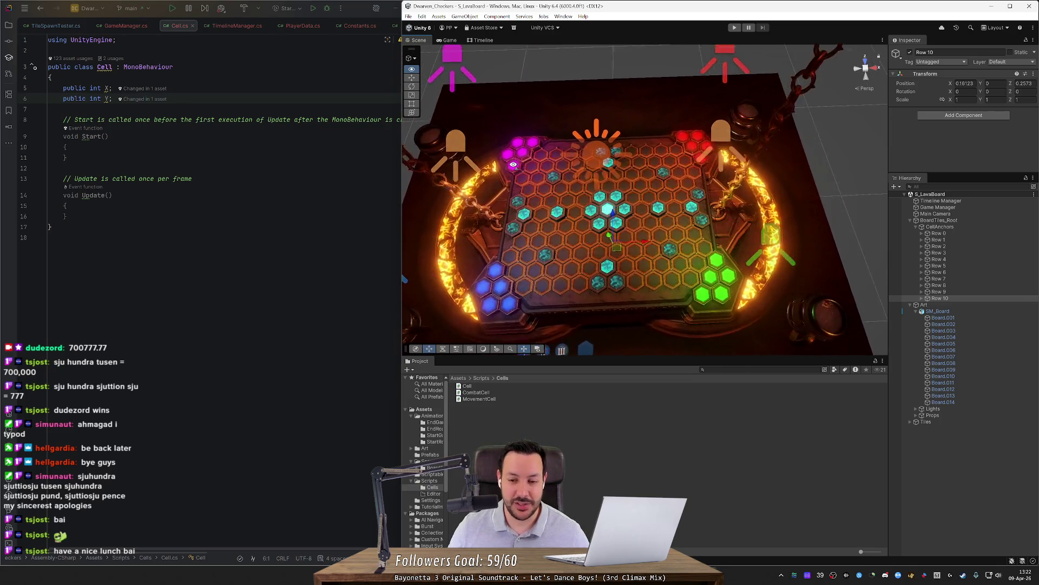
drag(512, 164, 507, 223)
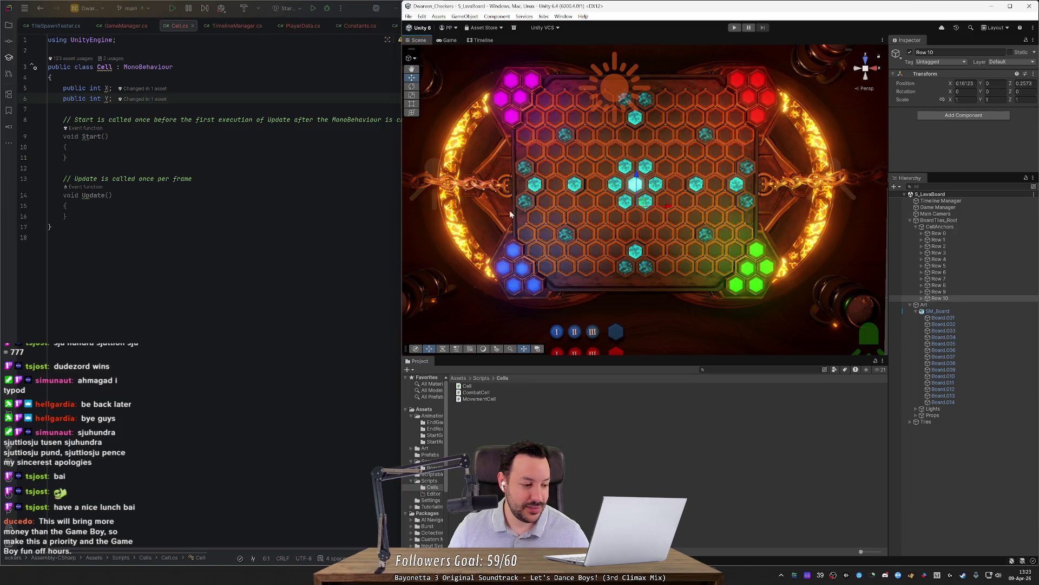
scroll(519, 177, up, 4)
scroll(519, 177, down, 5)
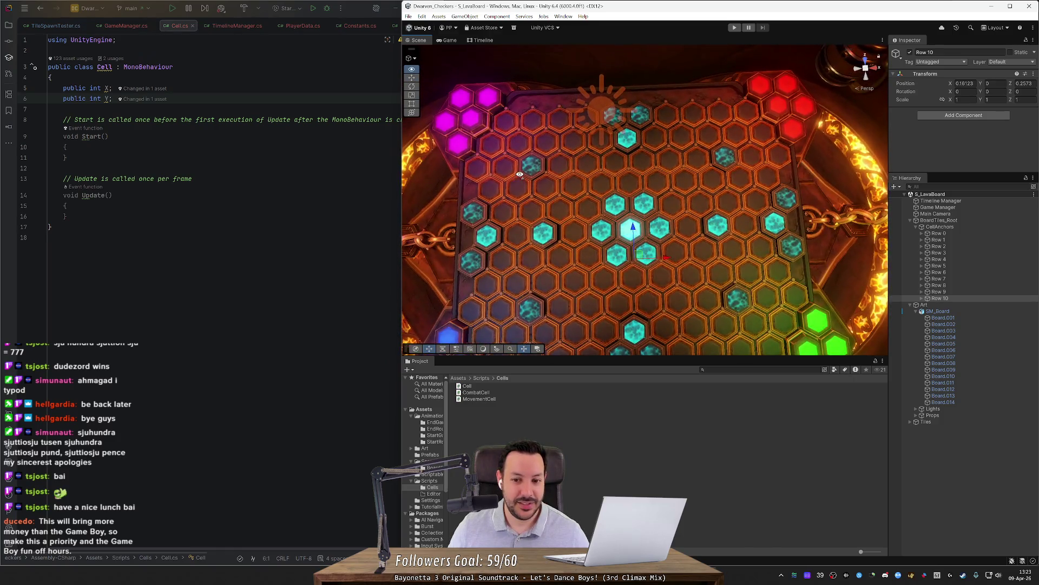
drag(520, 169, 537, 166)
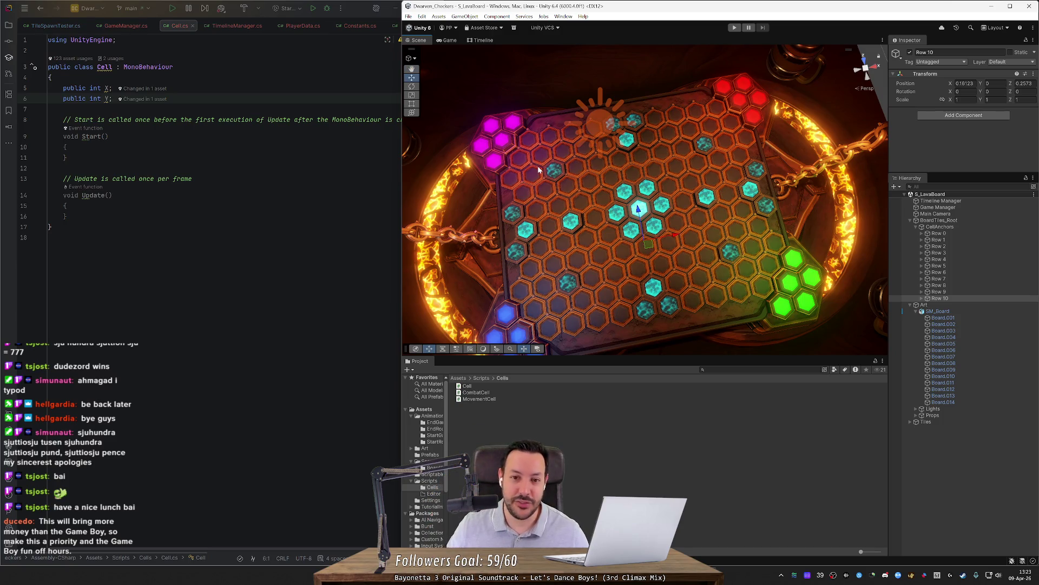
drag(575, 201, 568, 208)
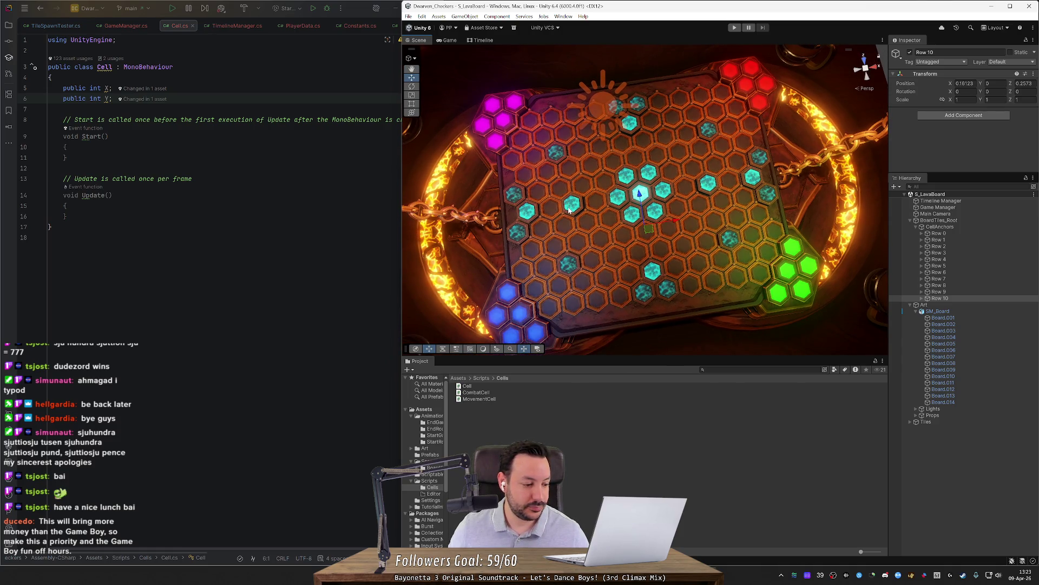
drag(570, 208, 566, 202)
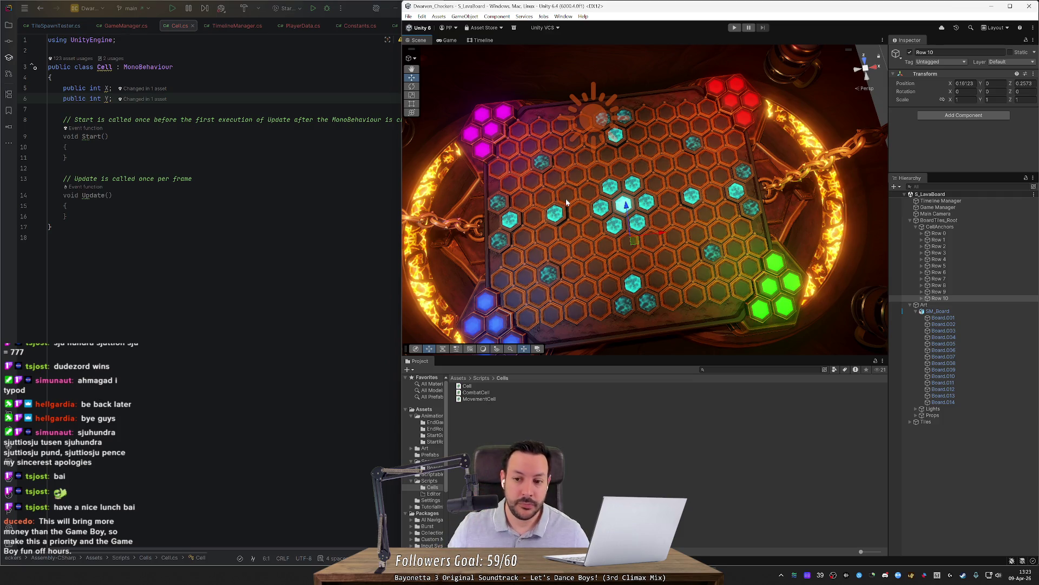
mouse_move(587, 203)
mouse_down()
mouse_move(594, 212)
mouse_move(579, 219)
mouse_up()
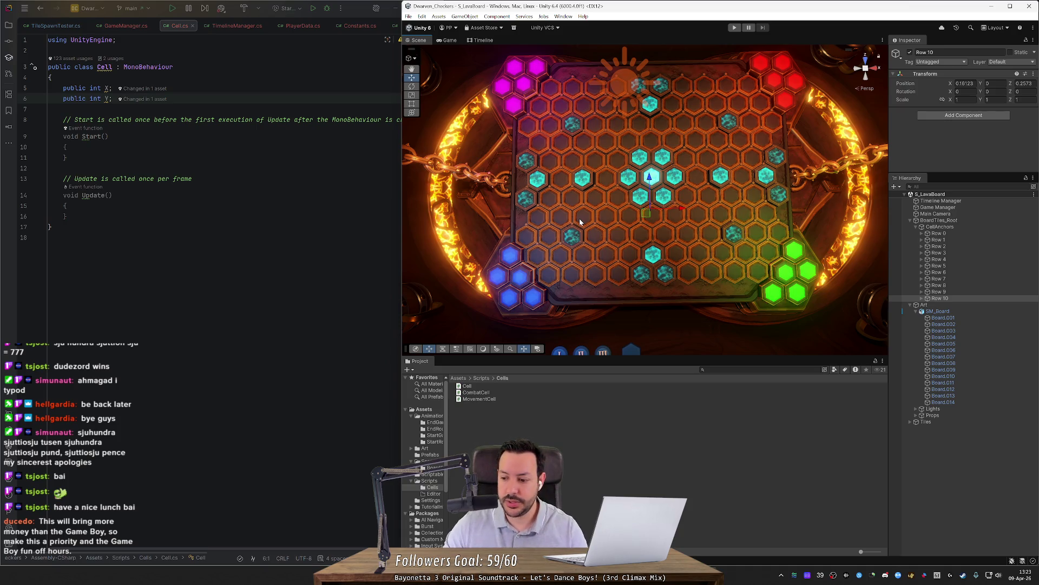
mouse_move(666, 210)
alt+mouse_down()
mouse_move(658, 196)
mouse_move(665, 207)
alt+mouse_up()
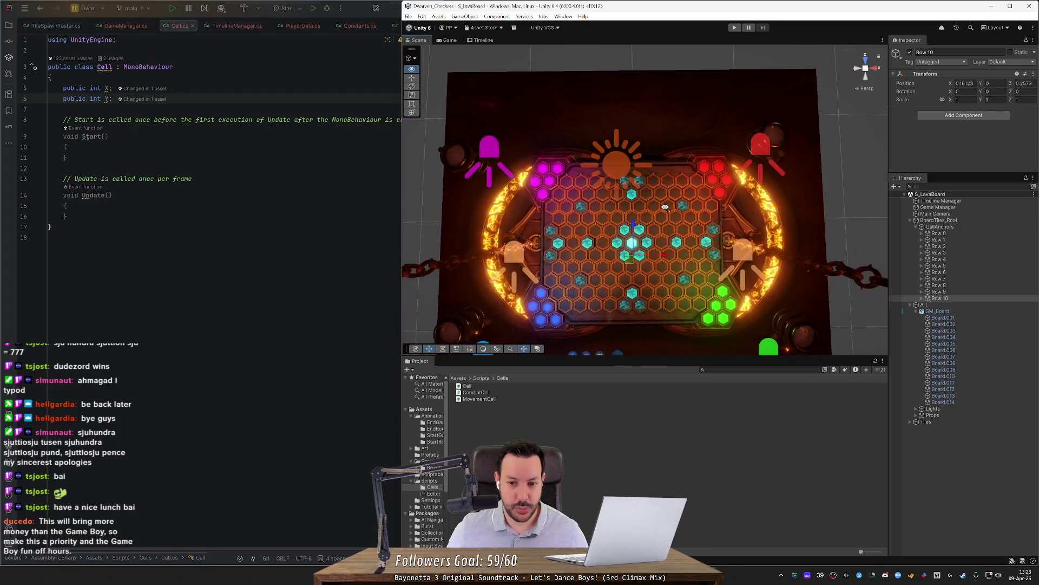
Zoom the S_LavaBoard view in and out, then orbit back to a near top-down view of the board
scroll(665, 207, up, 6)
scroll(665, 212, down, 5)
scroll(665, 211, up, 2)
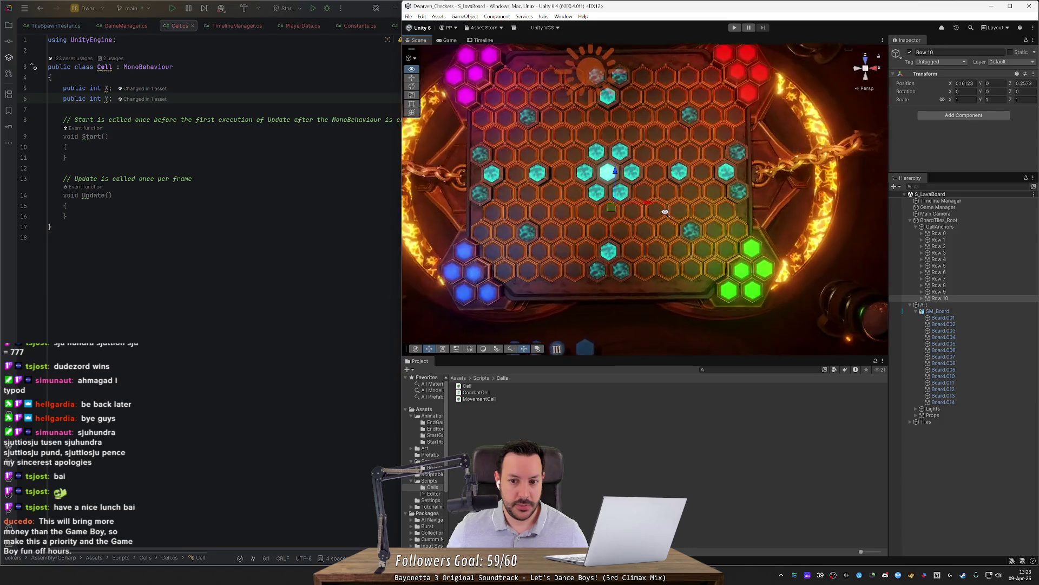
scroll(666, 212, down, 5)
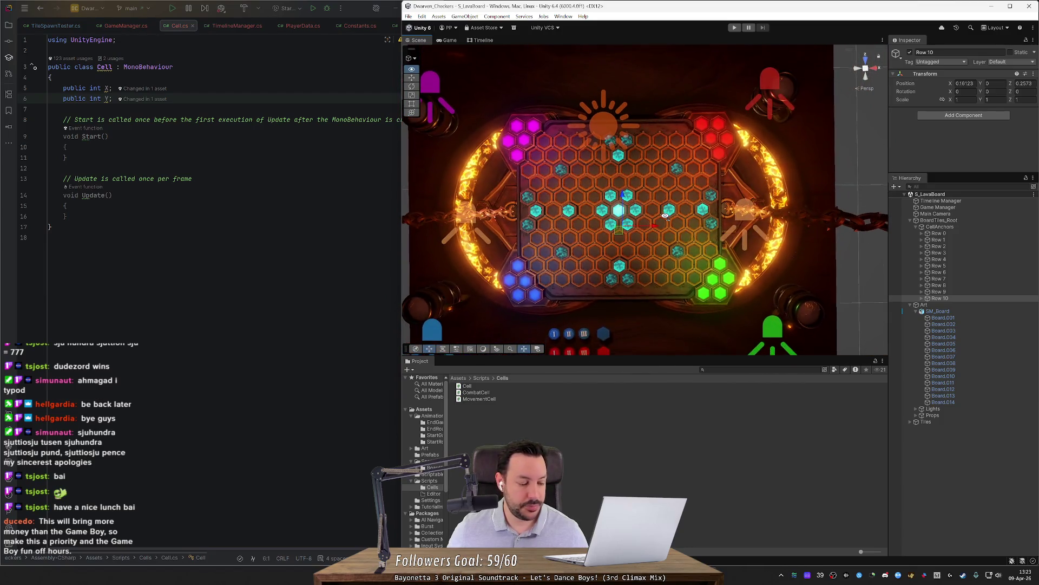
scroll(665, 216, up, 4)
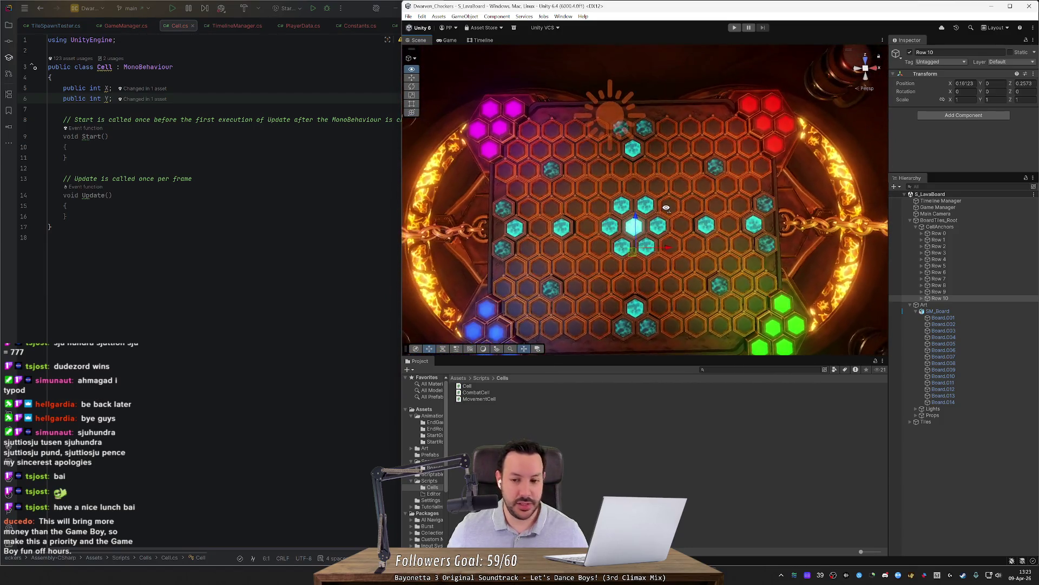
scroll(667, 209, down, 2)
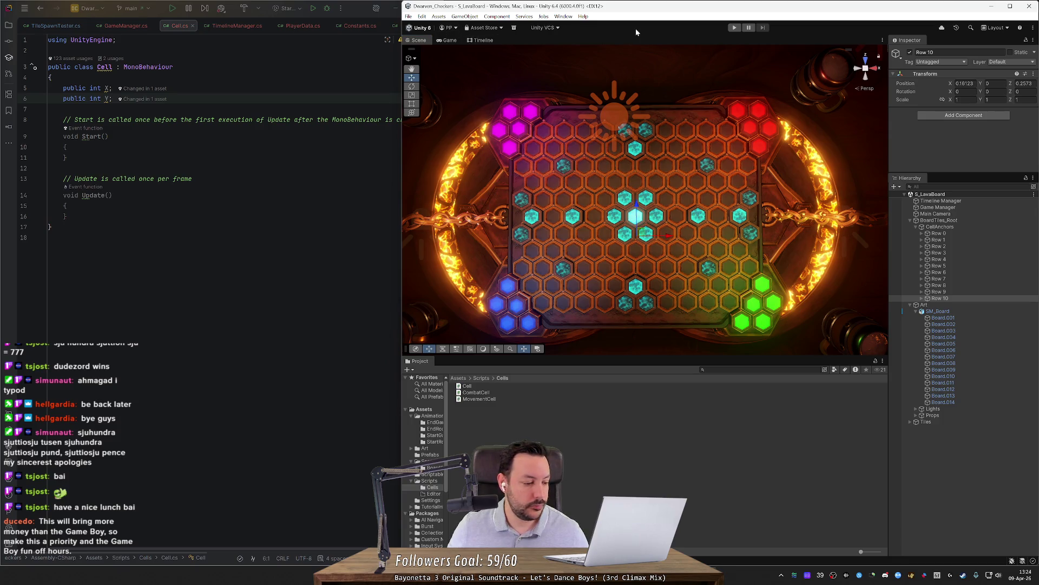
drag(616, 153, 617, 157)
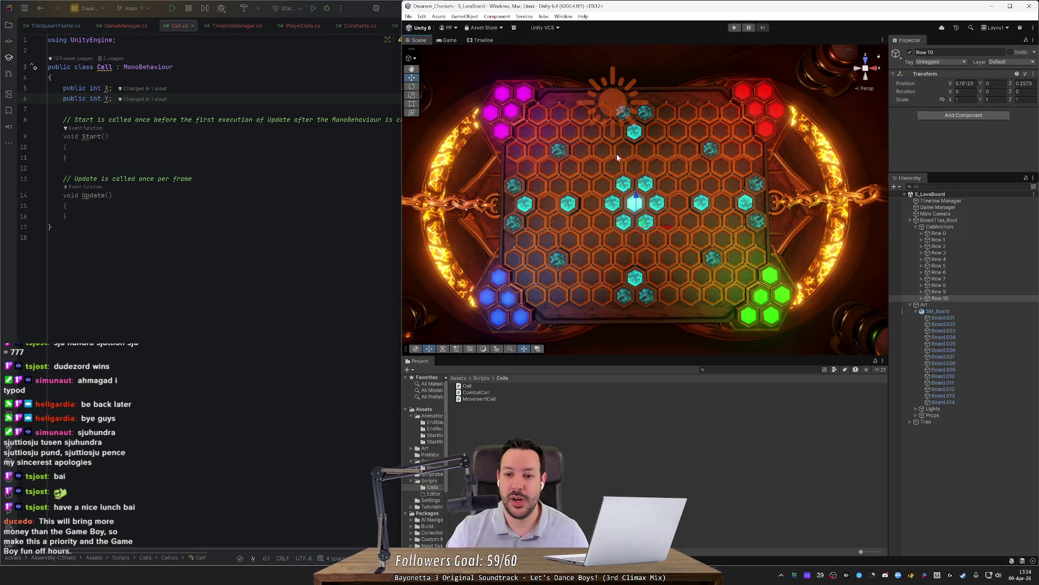
scroll(697, 174, up, 5)
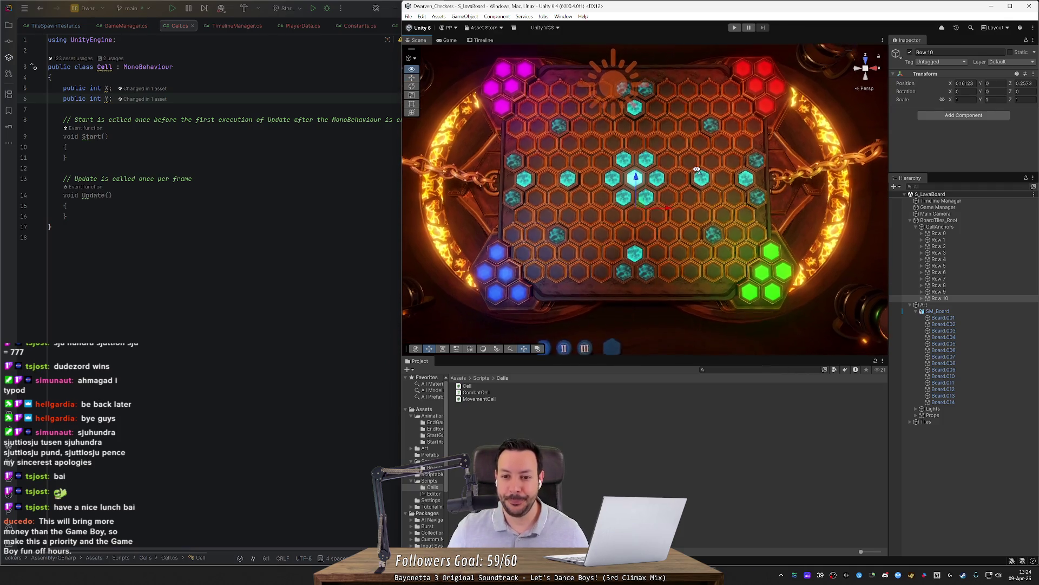
scroll(697, 170, up, 2)
scroll(698, 170, down, 8)
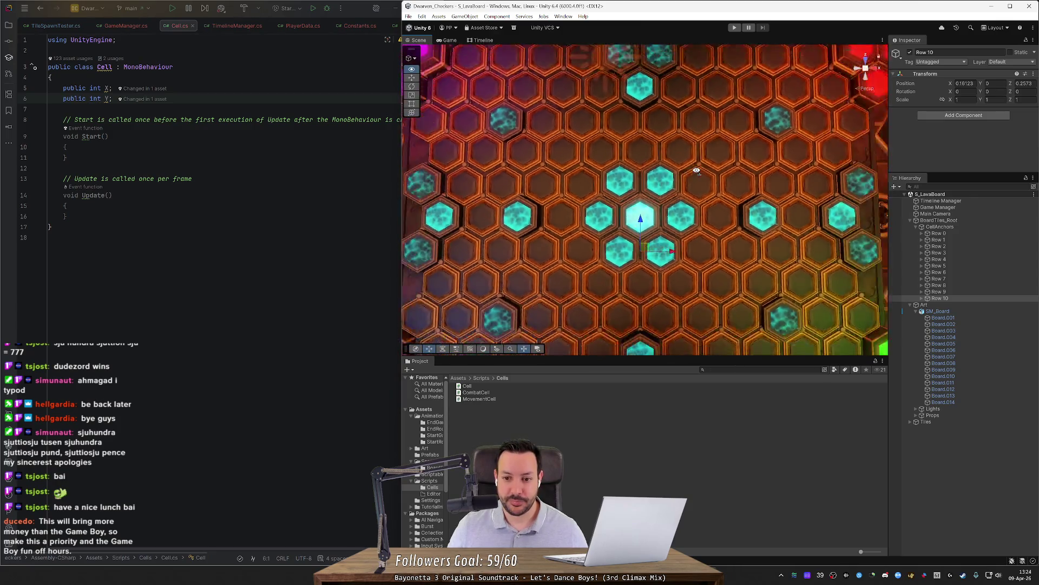
scroll(697, 171, down, 3)
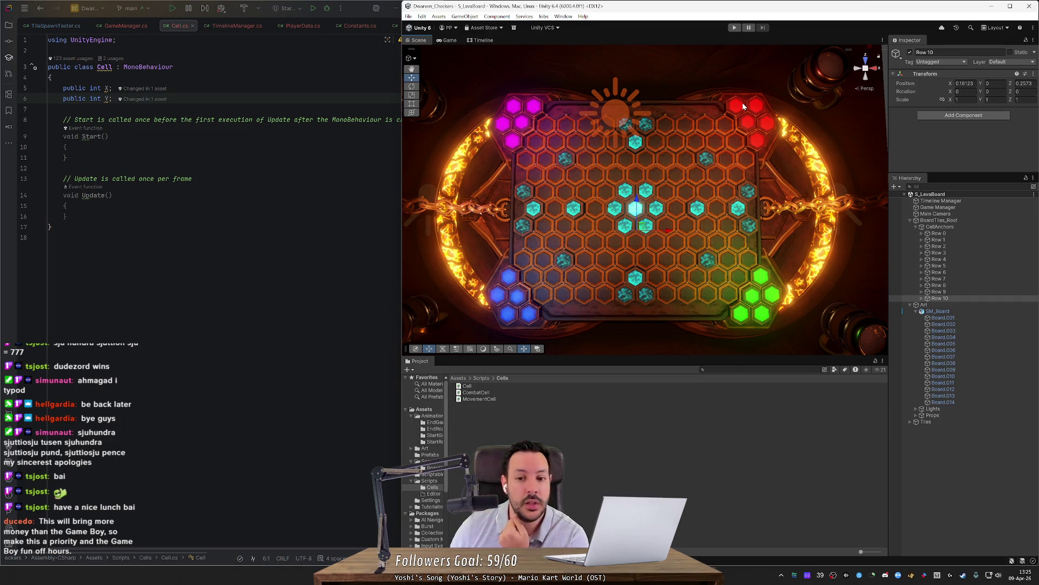
Shift the board up in the Scene view and launch Firefox to its profile chooser
drag(723, 138, 723, 141)
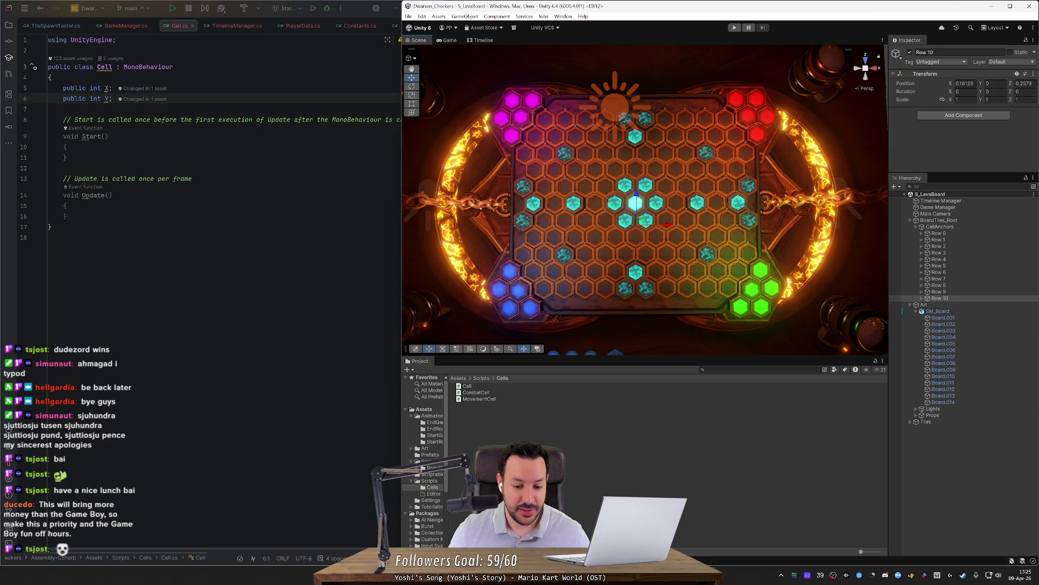
click(677, 117)
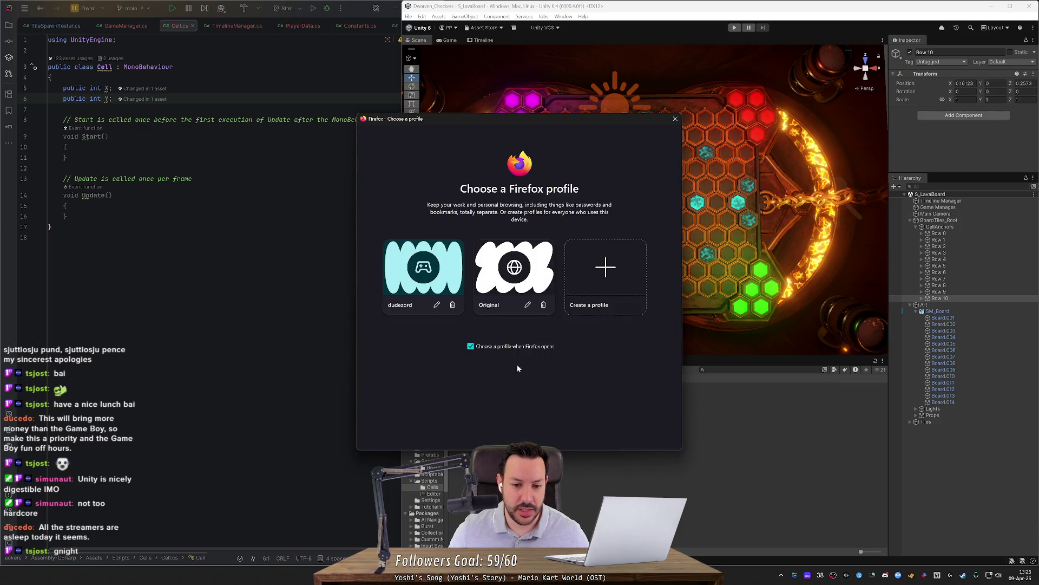
Choose the Firefox profile, open the Twitch channel from the 'du' address suggestion, and pause the stream
click(424, 276)
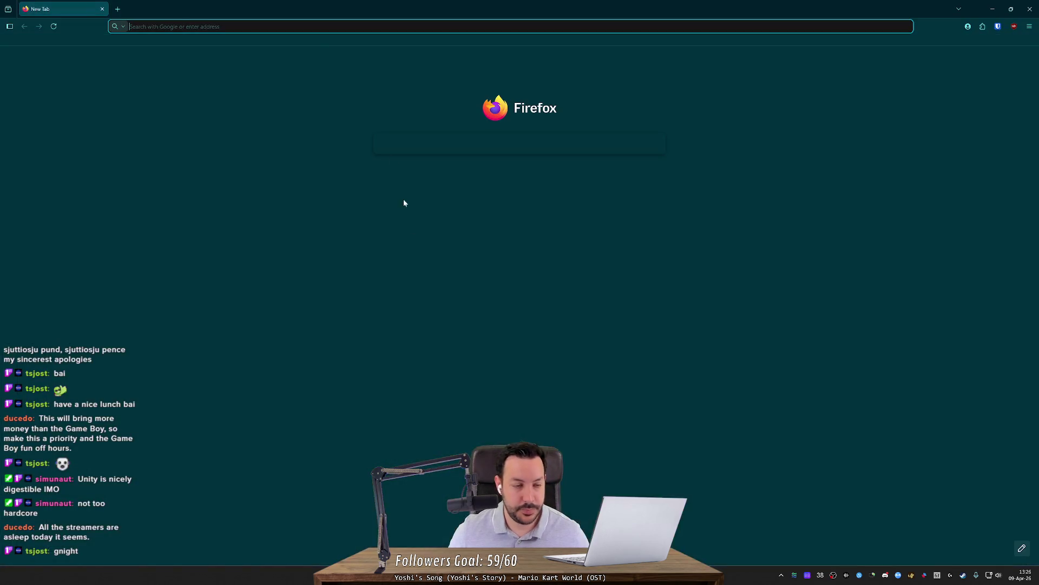
click(311, 27)
text(d)
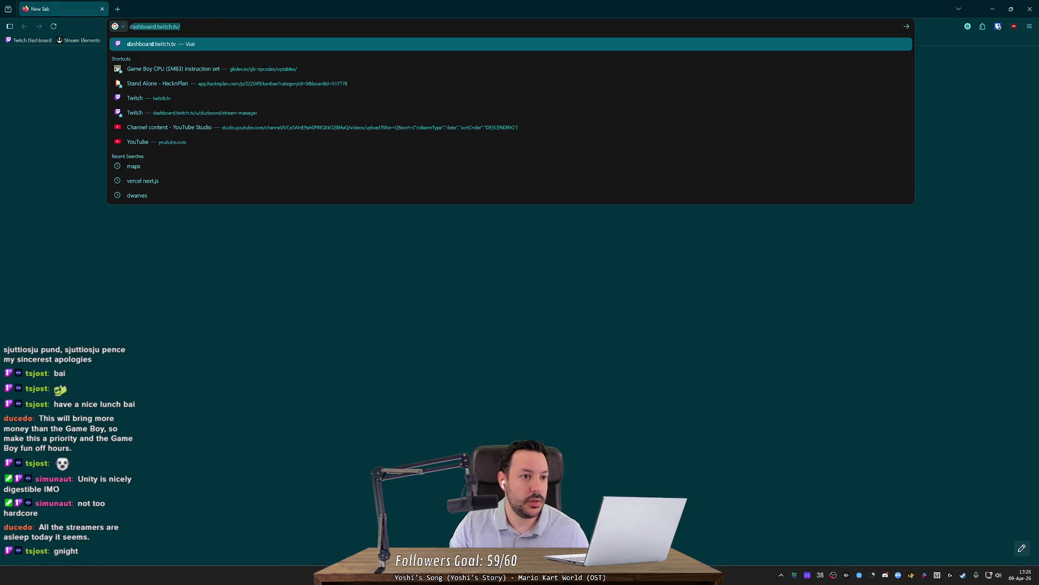
key(BackSpace)
text(u)
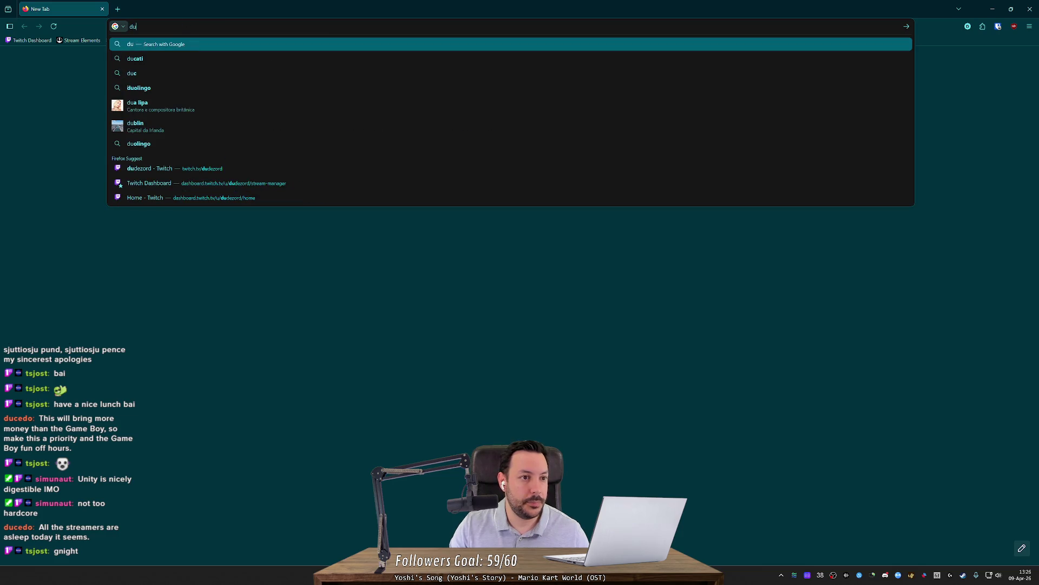
key(Down)
key(Down)
key(Down)
key(Up)
key(Return)
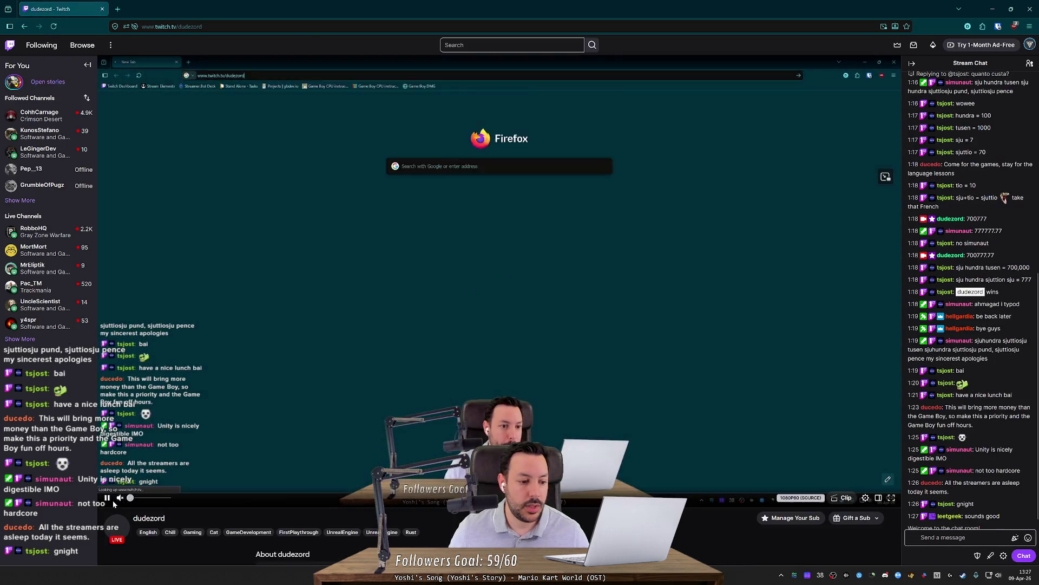
click(108, 498)
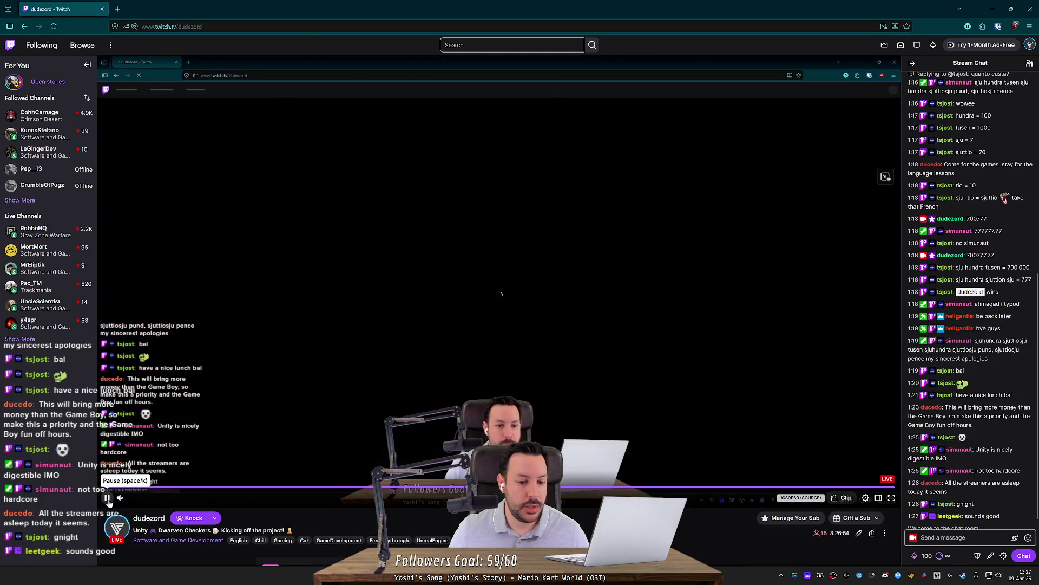
Leave the stream paused and scroll to the About panels showing 59 followers and channel goals
scroll(401, 516, down, 1)
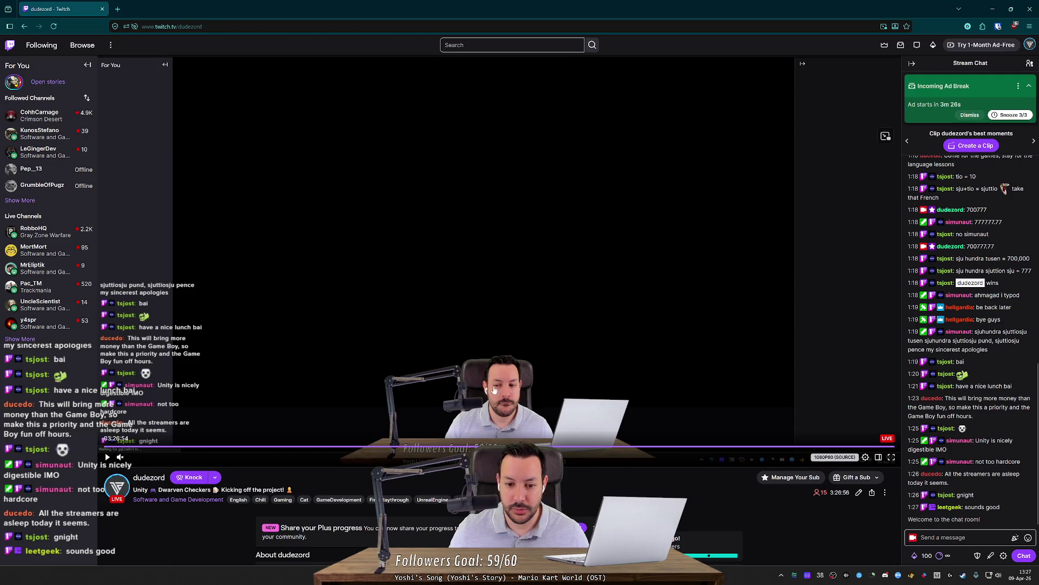
click(107, 456)
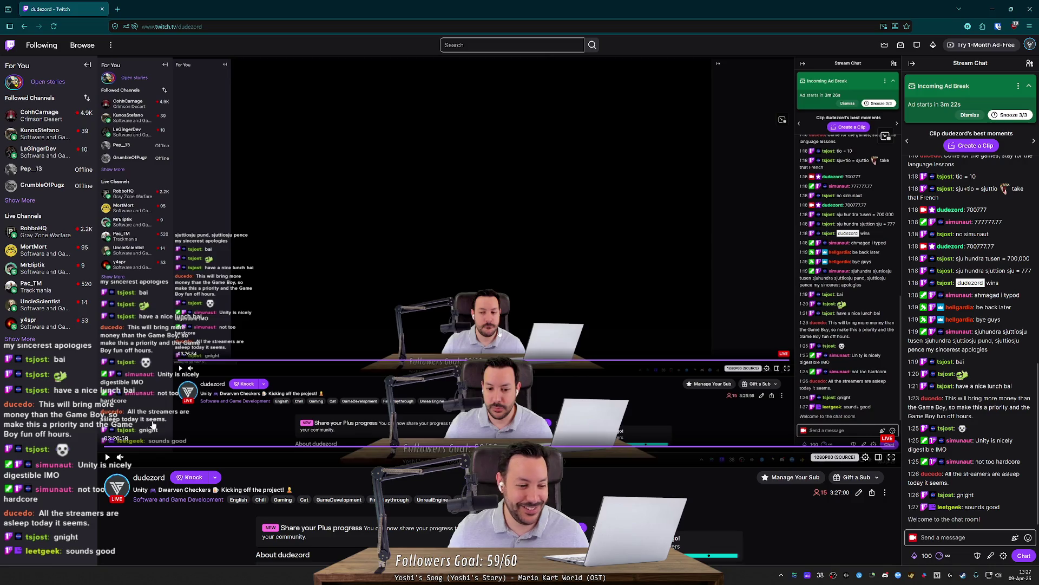
click(107, 457)
click(107, 456)
scroll(348, 408, down, 8)
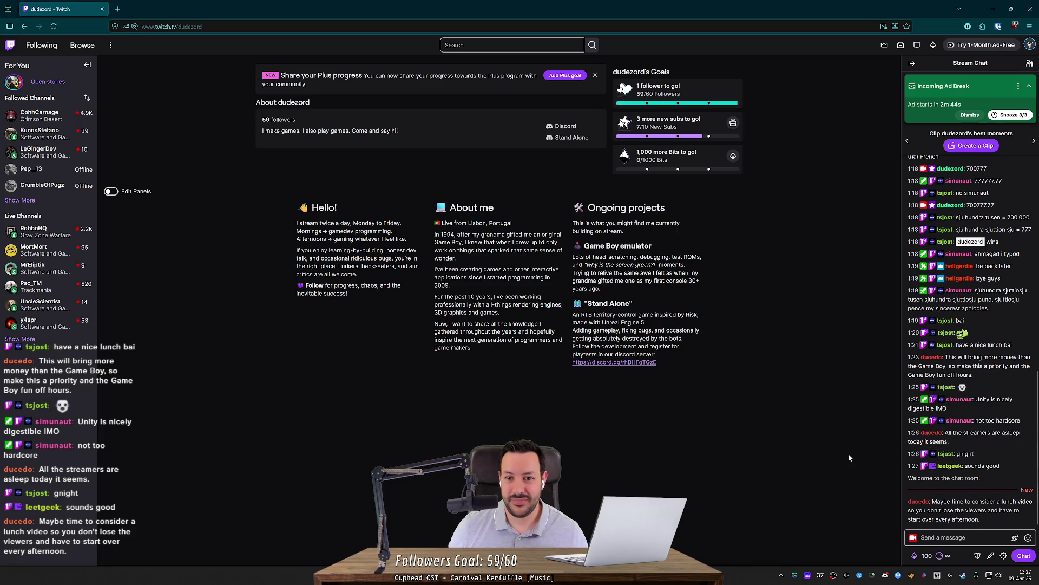
scroll(844, 425, up, 6)
scroll(835, 459, down, 5)
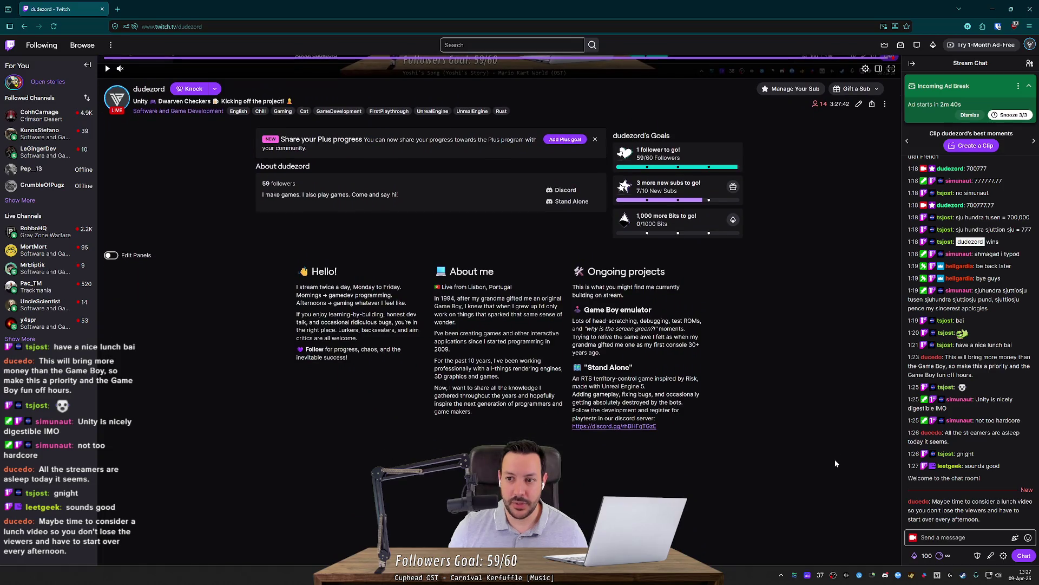
scroll(835, 459, down, 1)
scroll(834, 459, up, 1)
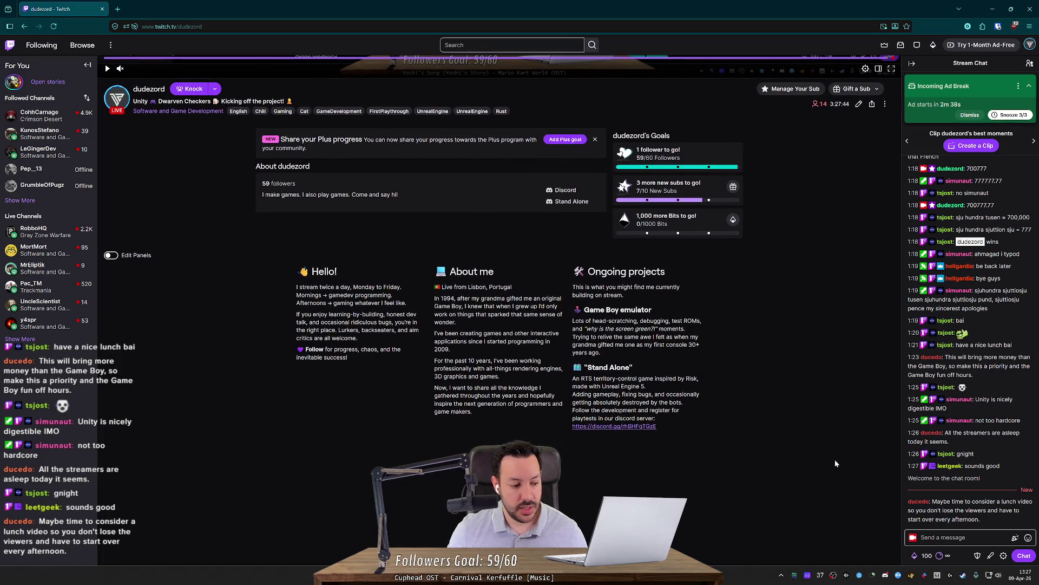
scroll(835, 459, down, 1)
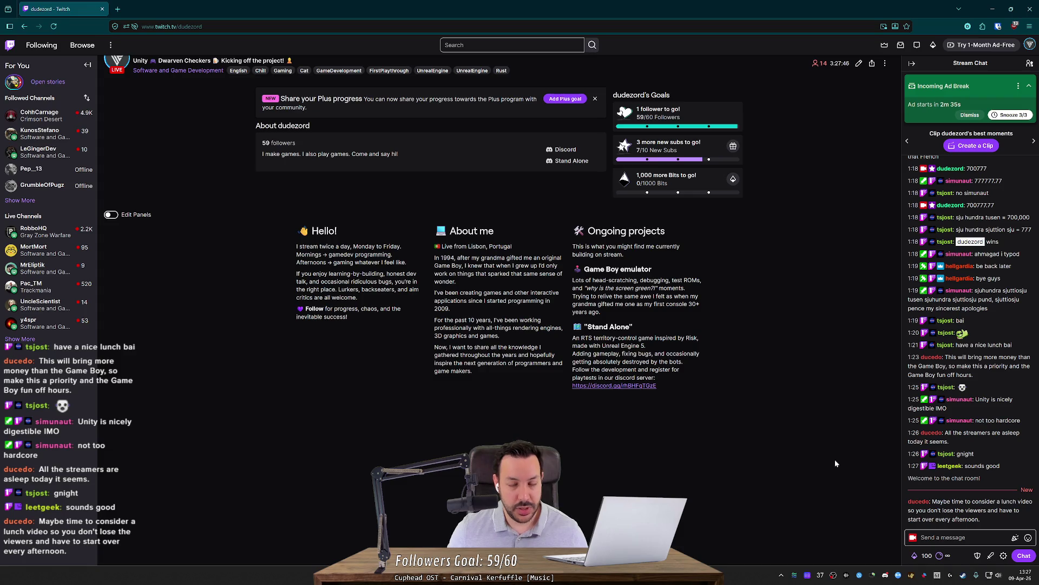